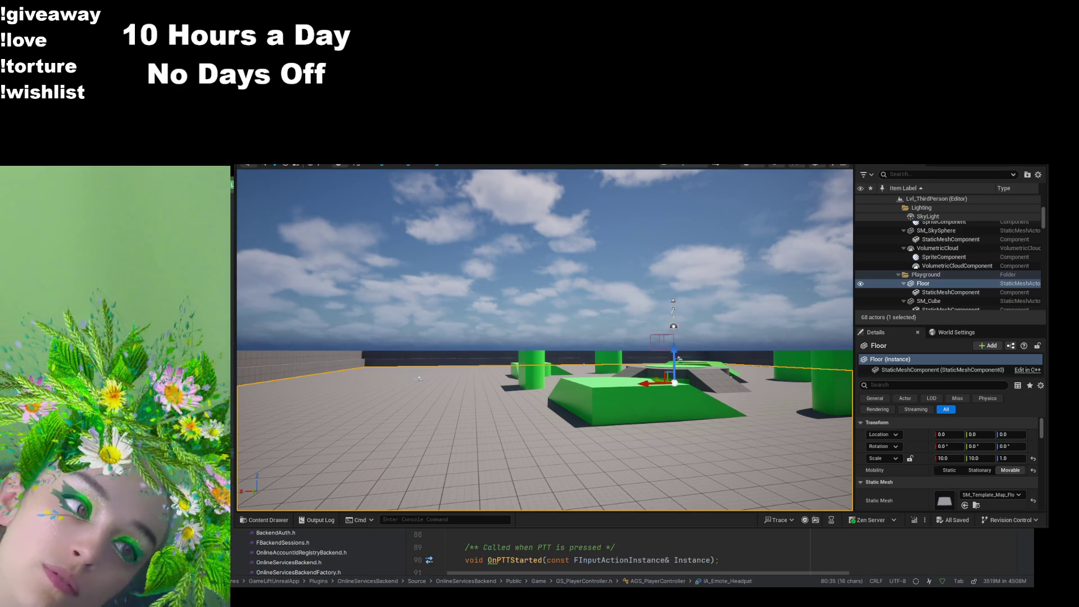
Step: Open Standing_Cheering_AnimManny_Montage from the Cheer folder and zoom in on the character
{"action": "left_click", "coordinate": [247, 522]}
{"action": "double_click", "coordinate": [599, 361]}
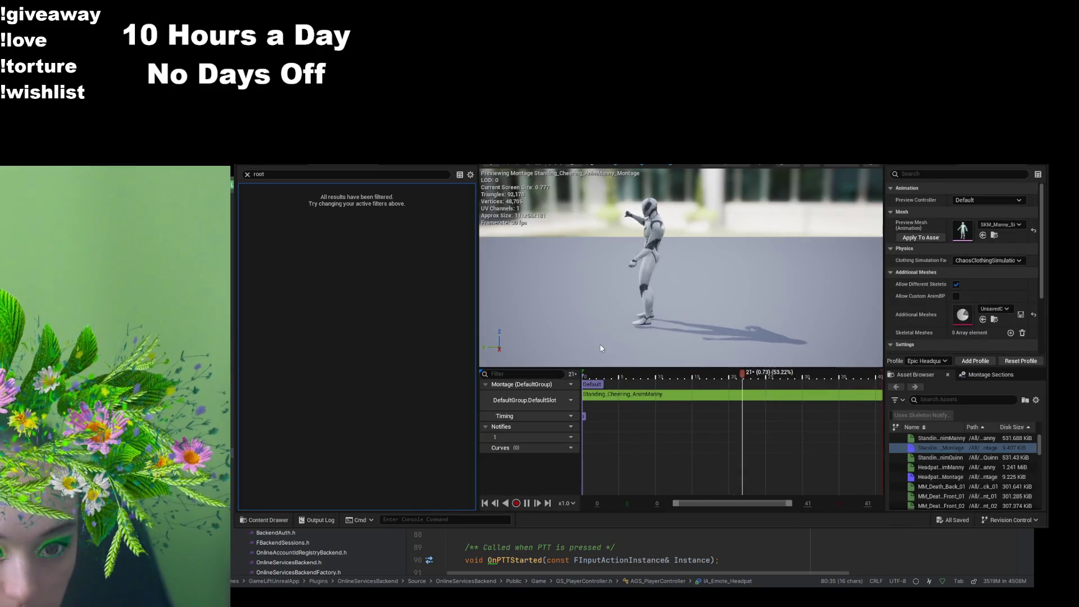
{"action": "scroll", "coordinate": [639, 327], "scroll_direction": "up", "scroll_amount": 5}
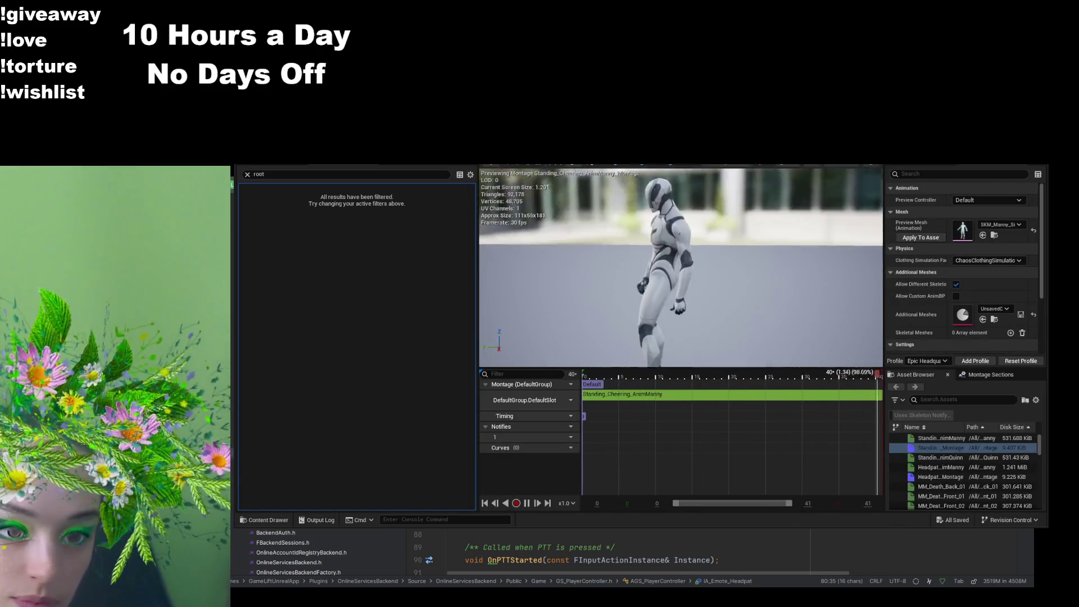
{"action": "scroll", "coordinate": [681, 267], "scroll_direction": "up", "scroll_amount": 5}
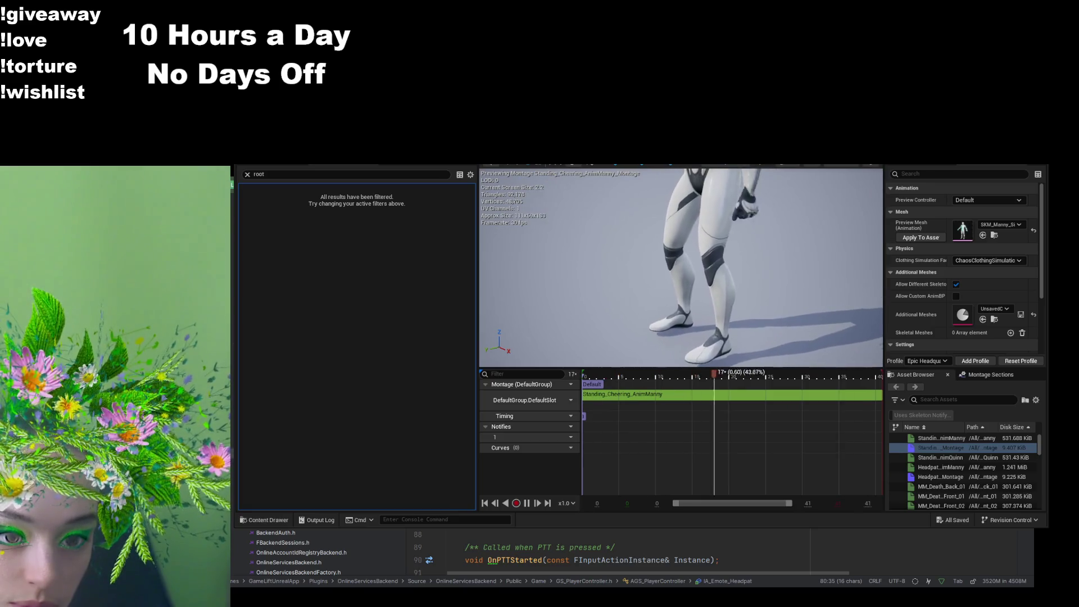
Step: Orbit the preview from the upper body down to the feet, then clear the property filter
{"action": "mouse_move", "coordinate": [680, 267]}
{"action": "left_mouse_down"}
{"action": "mouse_move", "coordinate": [670, 222]}
{"action": "mouse_move", "coordinate": [670, 252]}
{"action": "left_mouse_up"}
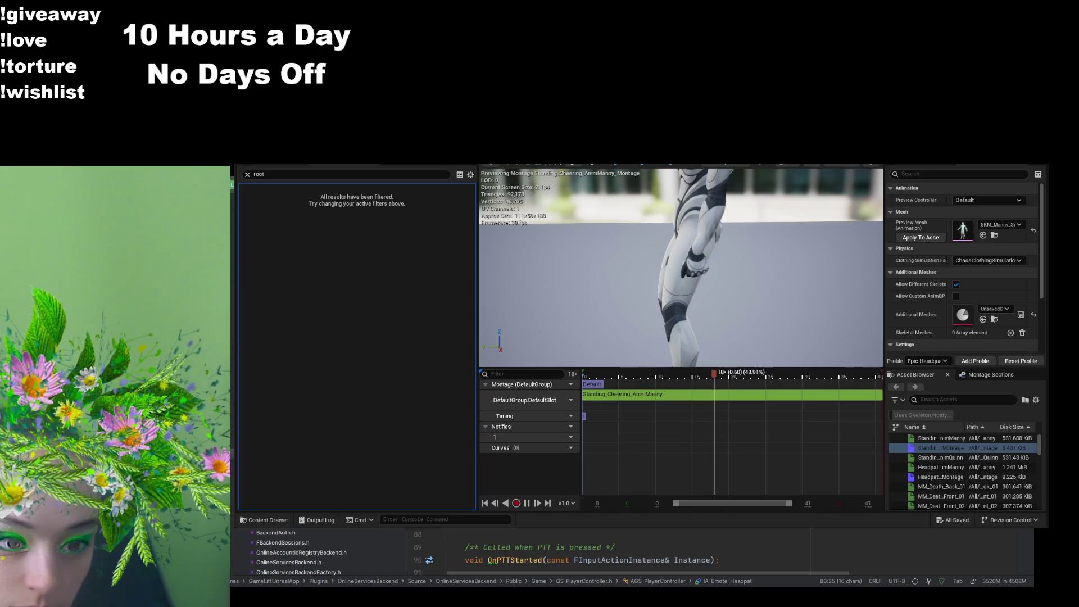
{"action": "left_click_drag", "start_coordinate": [717, 325], "coordinate": [716, 349]}
{"action": "scroll", "coordinate": [716, 326], "scroll_direction": "down", "scroll_amount": 3}
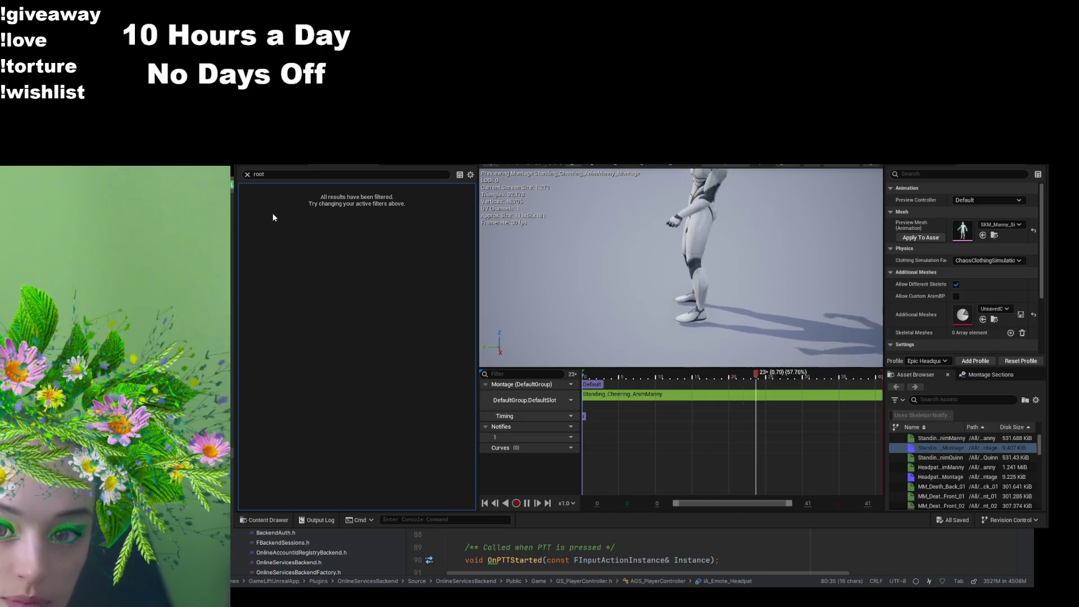
{"action": "left_click", "coordinate": [247, 175]}
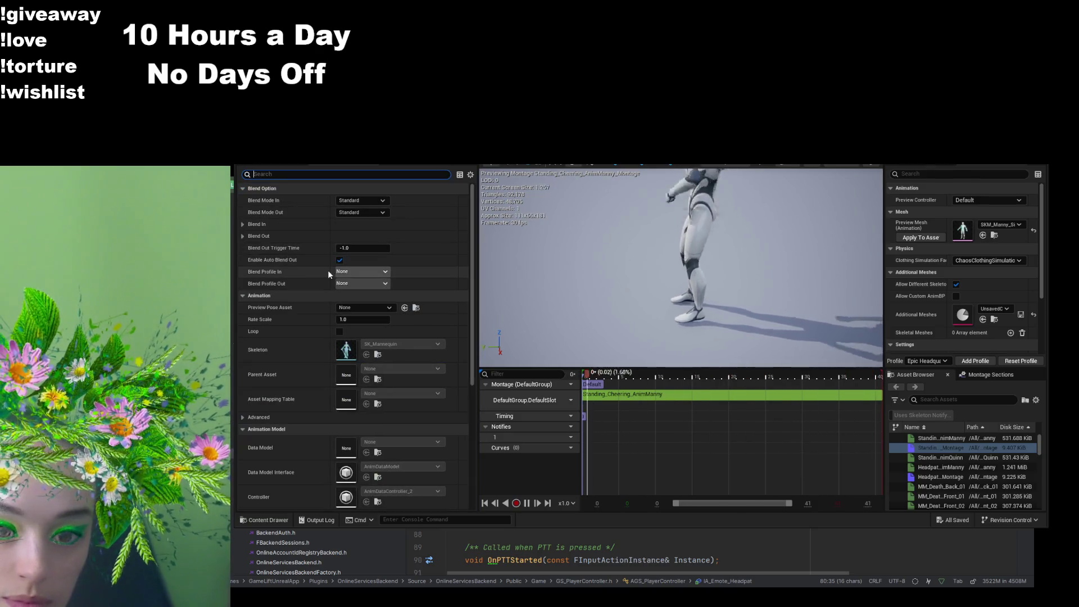
Step: Select the montage's root bone, scrub near the start, then switch to BP_ThirdPersonCharacter
{"action": "left_click", "coordinate": [291, 166]}
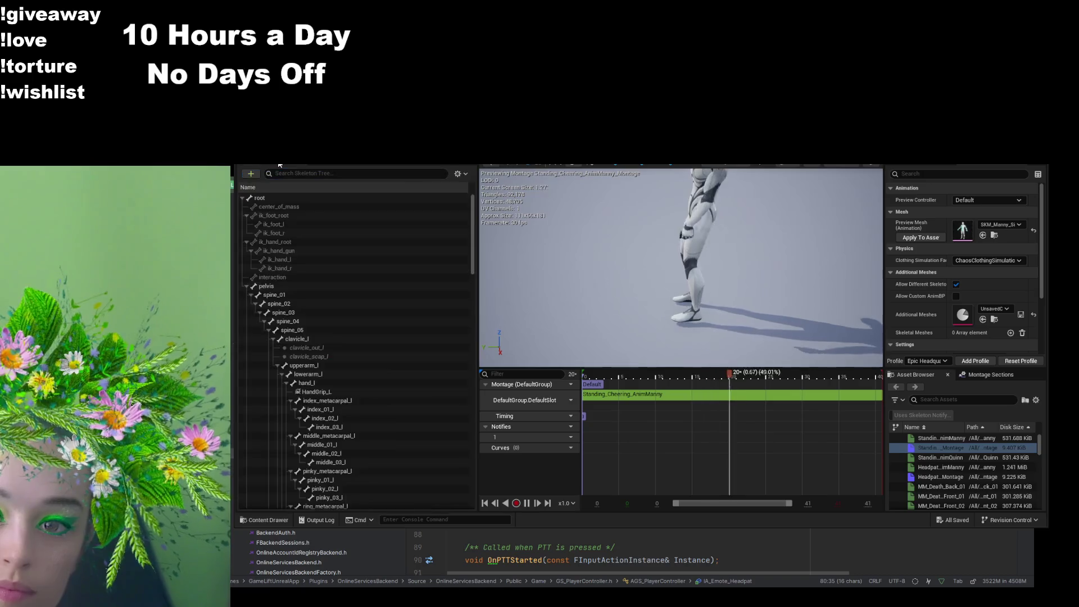
{"action": "left_click", "coordinate": [274, 199]}
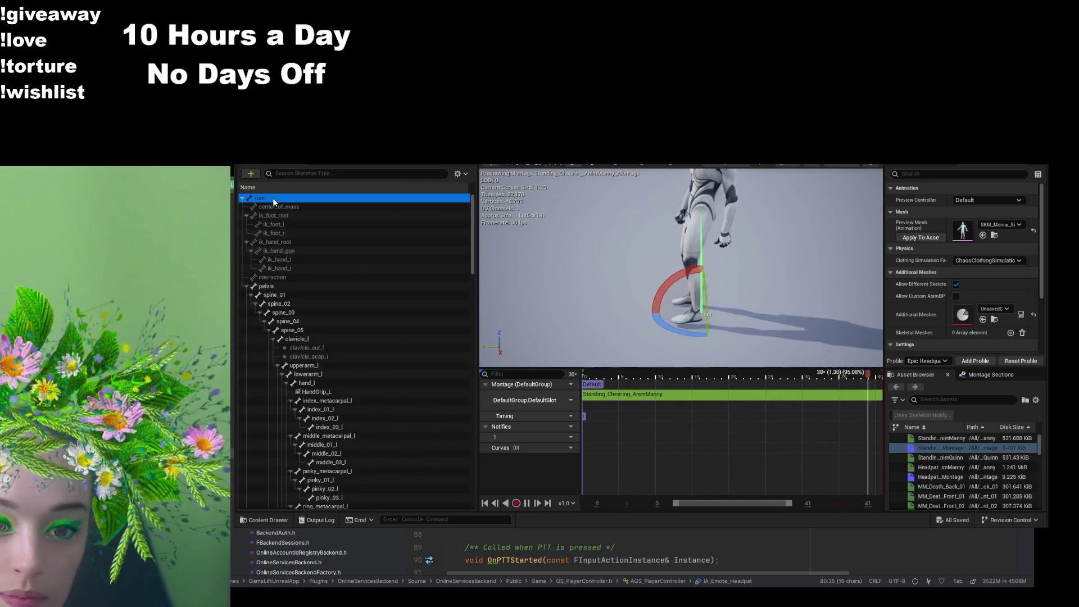
{"action": "left_click", "coordinate": [341, 161]}
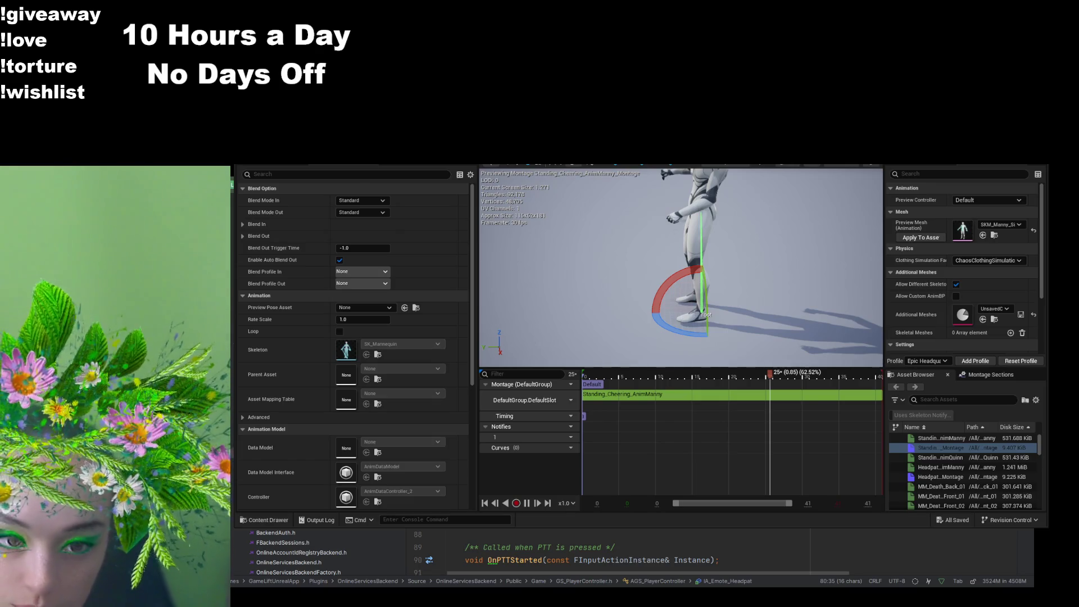
{"action": "left_click", "coordinate": [597, 374]}
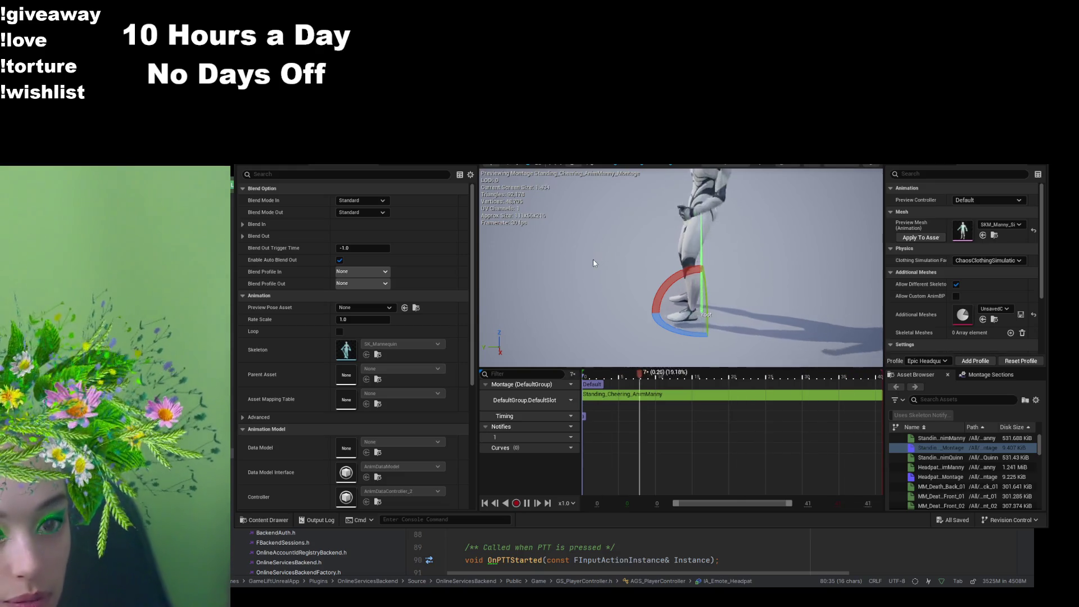
{"action": "key", "text": "ctrl+Tab"}
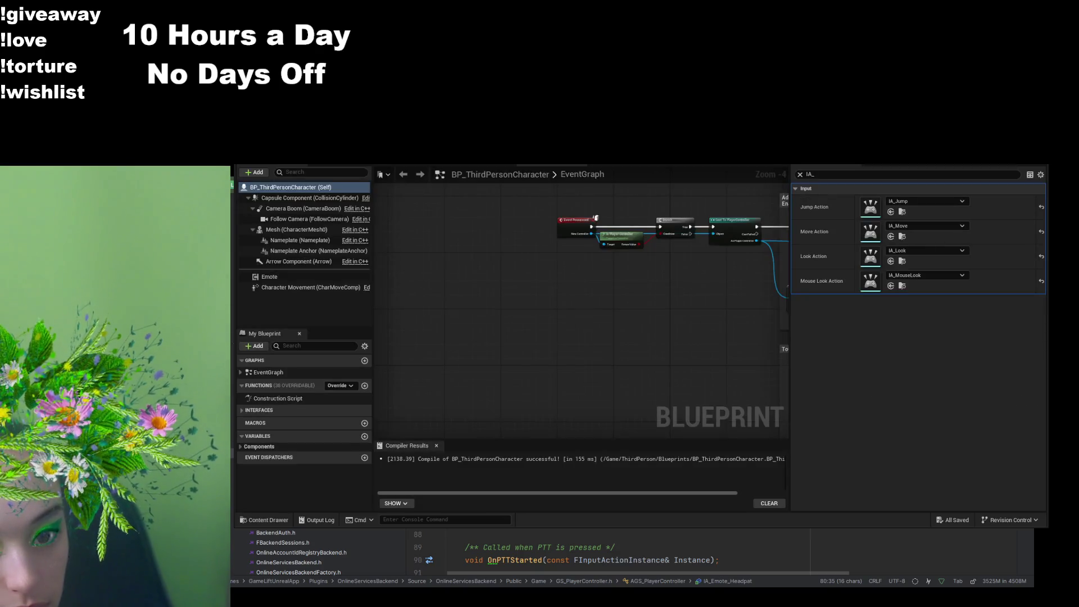
Step: Review the purple character's Emote Montages, then move on to the Standing_Cheering_Anim tab
{"action": "key", "text": "ctrl+Tab"}
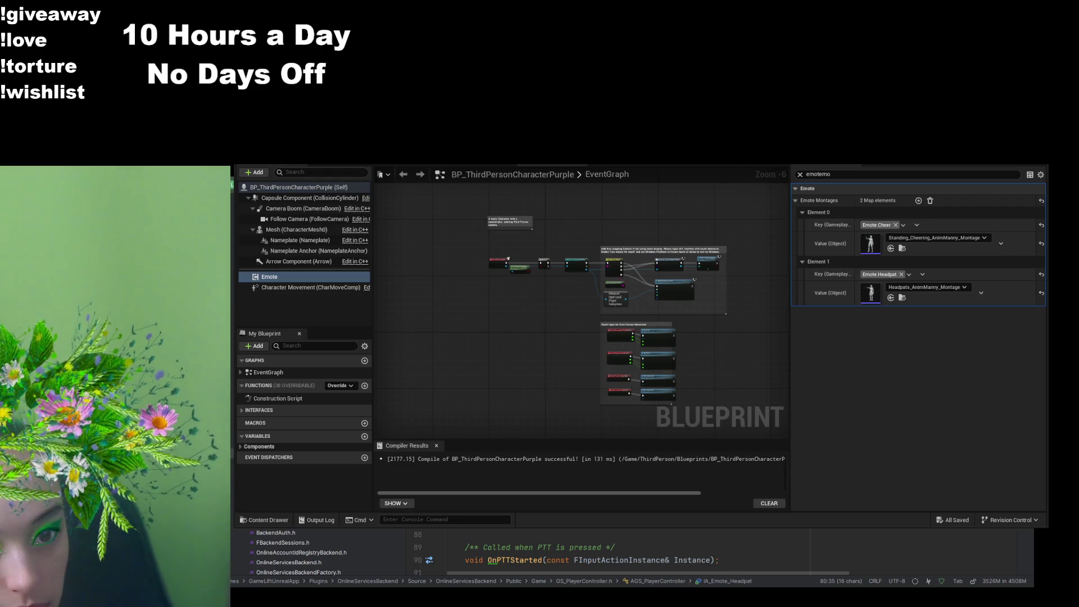
{"action": "key", "text": "ctrl+Tab"}
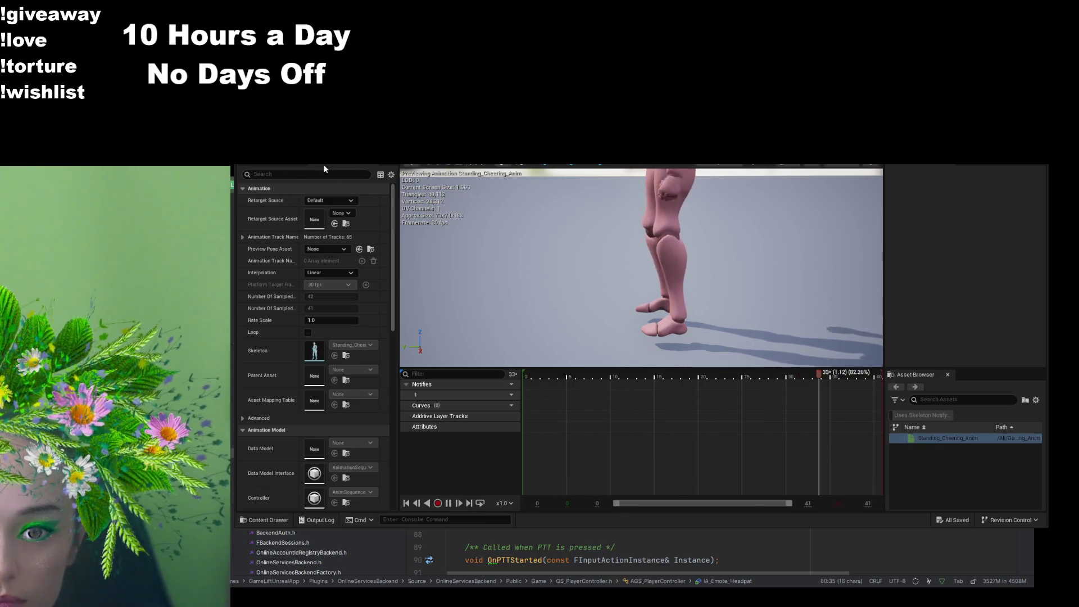
Step: Open Standing_Cheering_AnimQuinn, filter Details by 'root', and uncheck Force Root Lock
{"action": "left_click", "coordinate": [264, 519]}
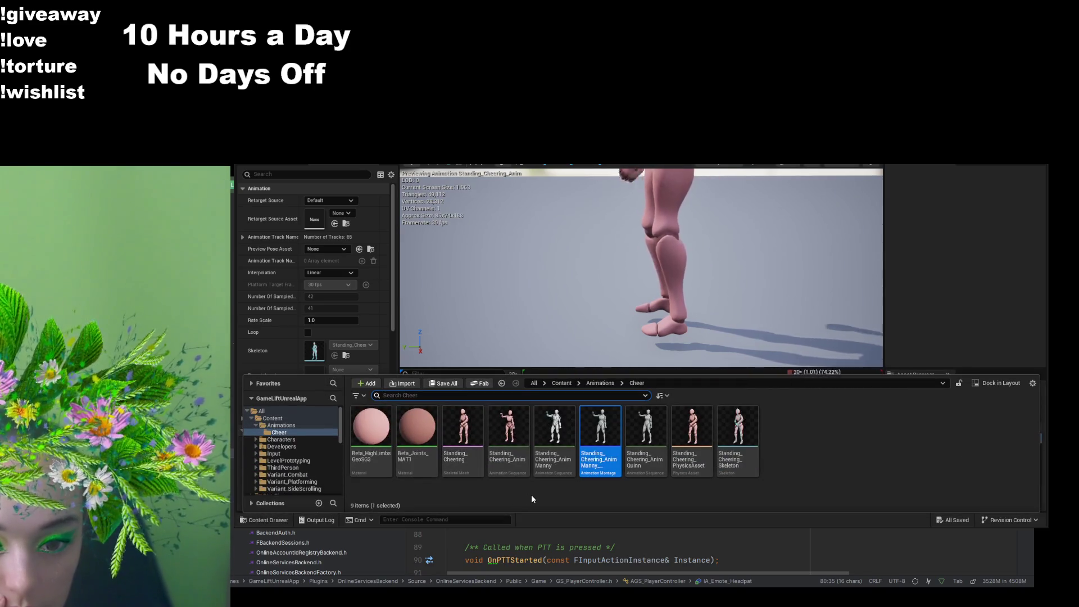
{"action": "double_click", "coordinate": [560, 457]}
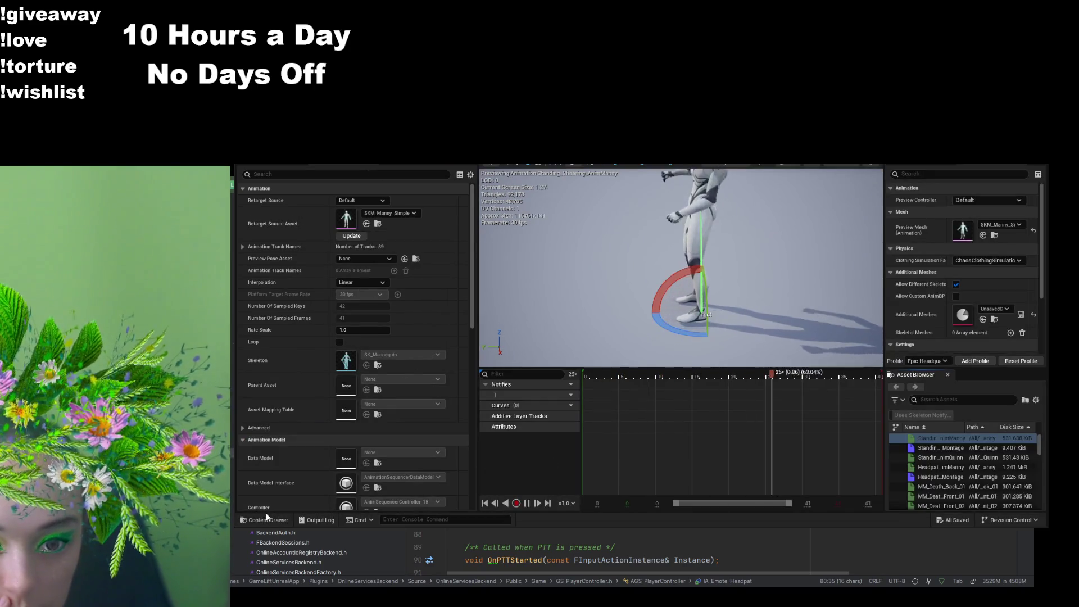
{"action": "left_click", "coordinate": [265, 519]}
{"action": "double_click", "coordinate": [640, 462]}
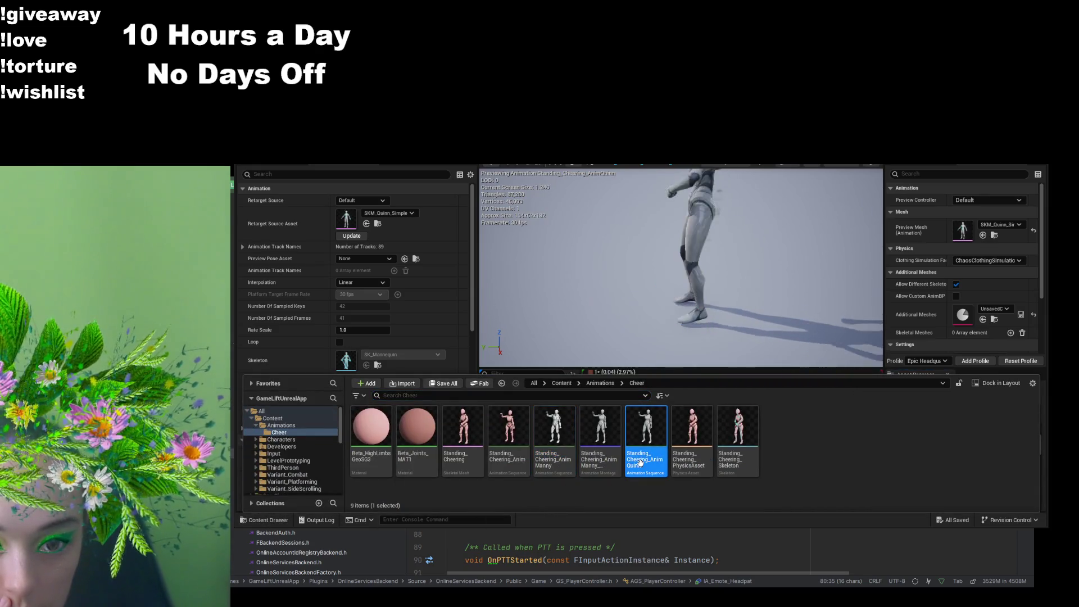
{"action": "left_click", "coordinate": [303, 173]}
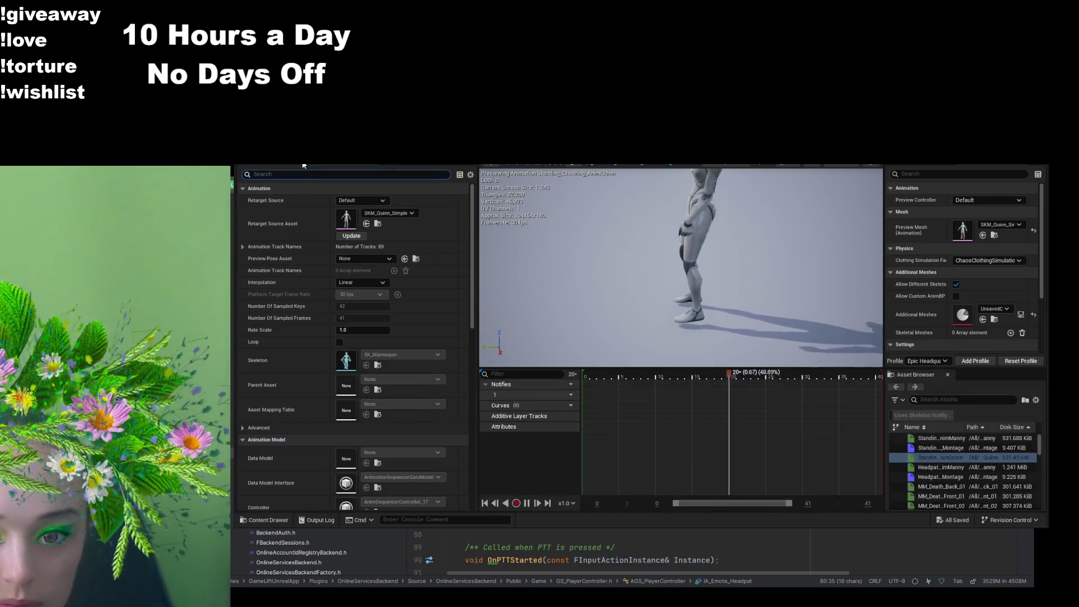
{"action": "type", "text": "root"}
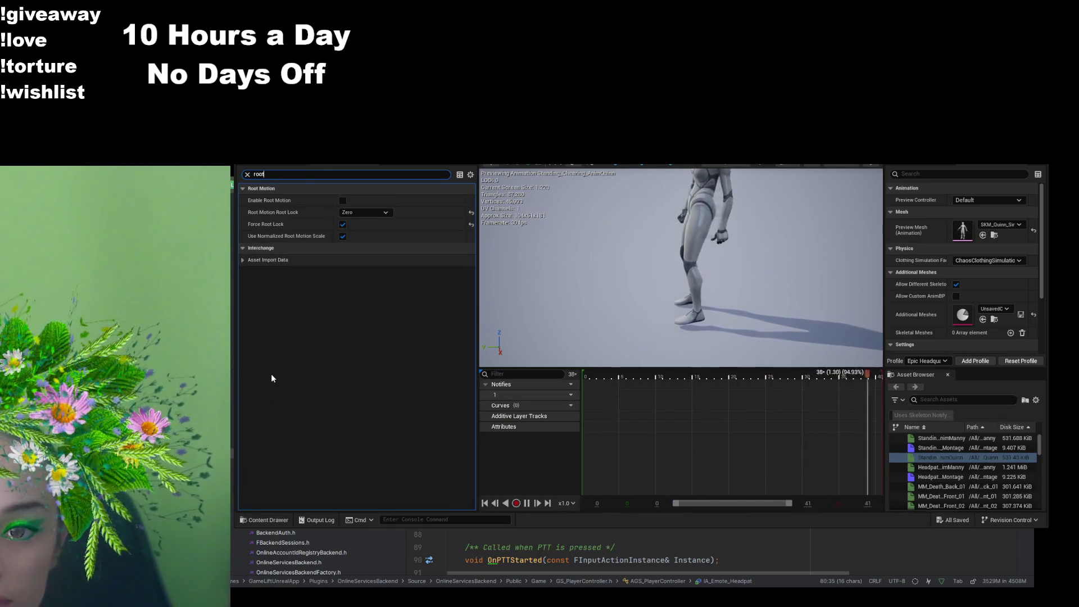
{"action": "left_click", "coordinate": [342, 224]}
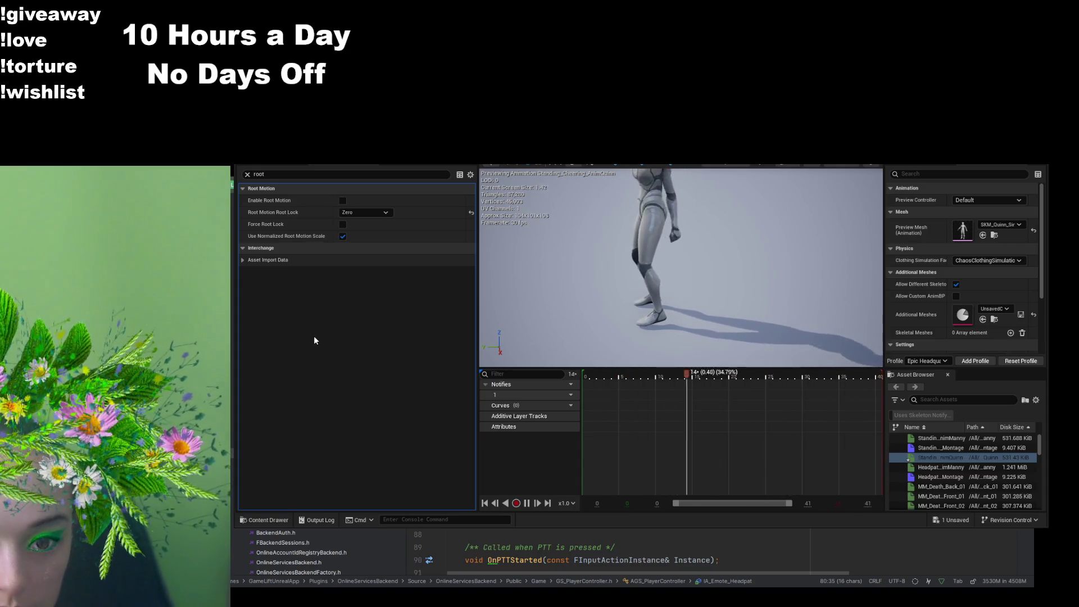
Step: Select the root bone, show its transform values, and scrub to an early frame
{"action": "left_click", "coordinate": [295, 164]}
{"action": "left_click", "coordinate": [292, 197]}
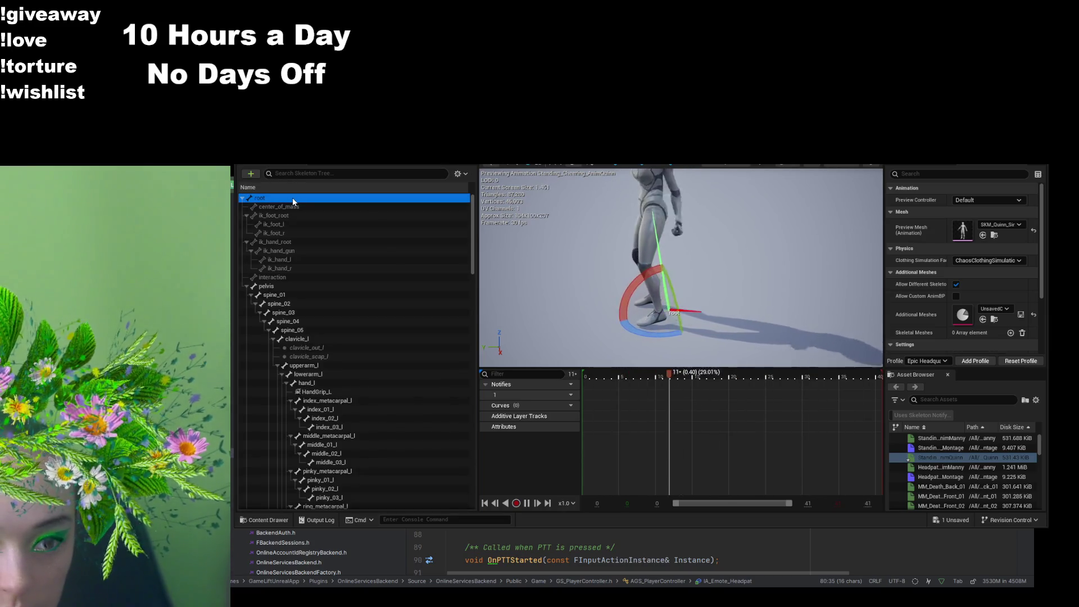
{"action": "left_click", "coordinate": [948, 168]}
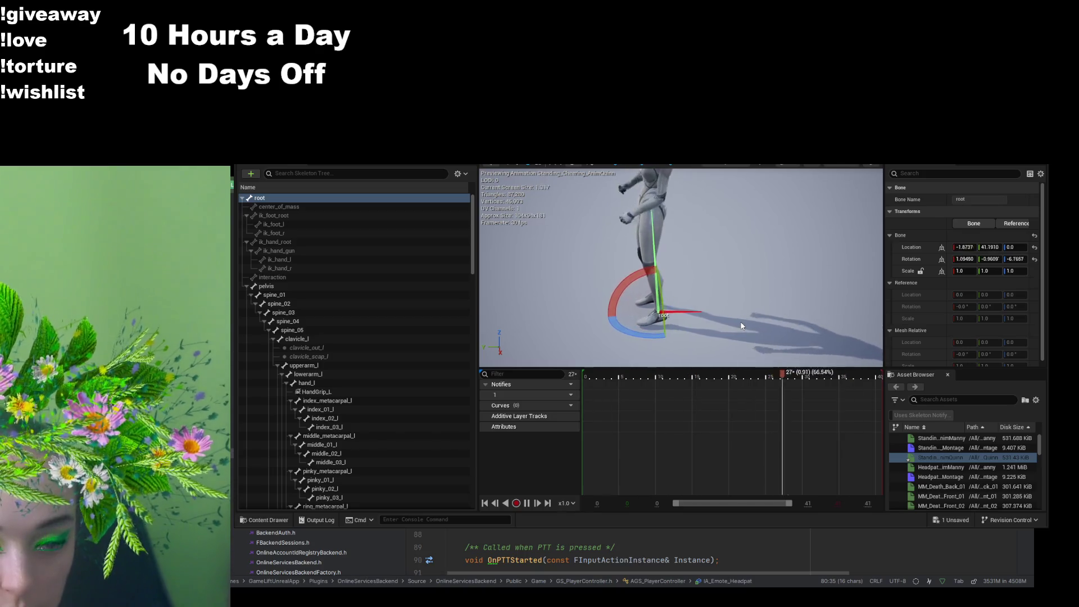
{"action": "left_click_drag", "start_coordinate": [637, 374], "coordinate": [562, 379]}
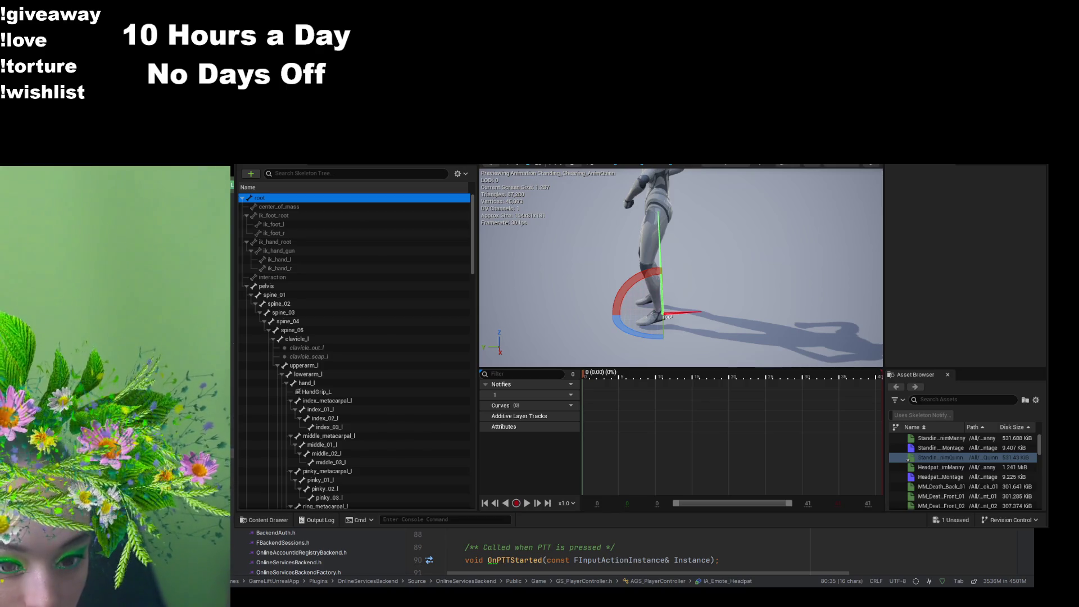
Step: Return to Details, clear the 'root' filter to show all properties, and bring up the Cheer folder
{"action": "left_click", "coordinate": [552, 395]}
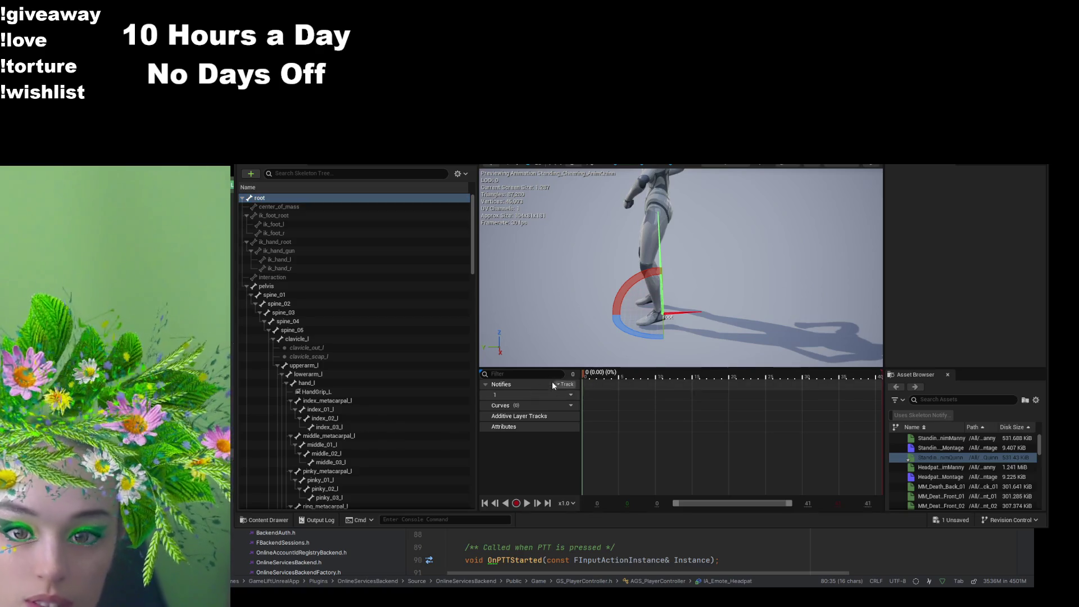
{"action": "left_click", "coordinate": [339, 162]}
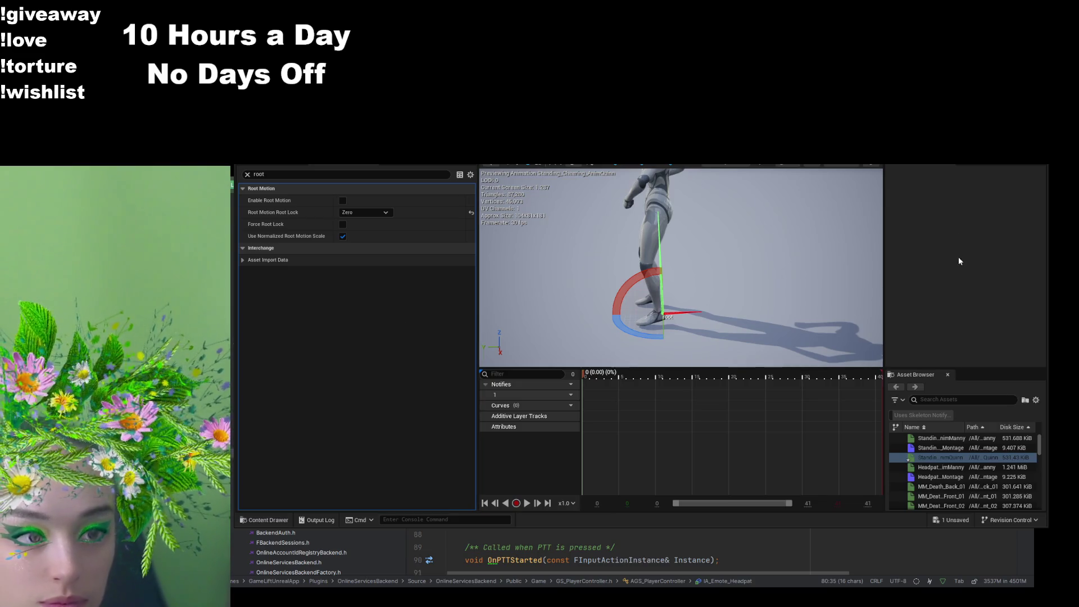
{"action": "left_click", "coordinate": [248, 175]}
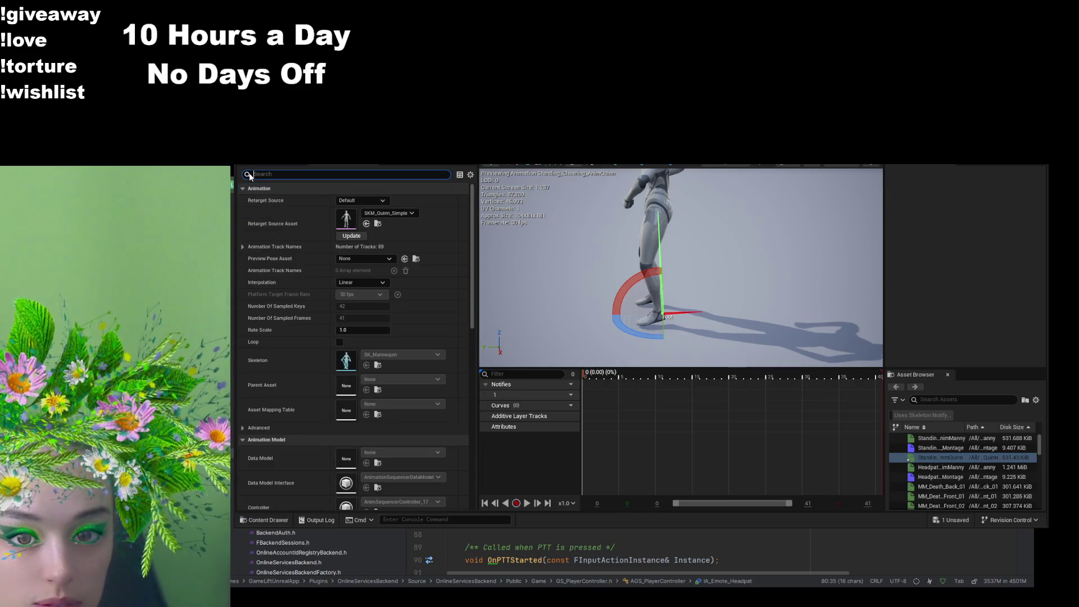
{"action": "left_click", "coordinate": [973, 313]}
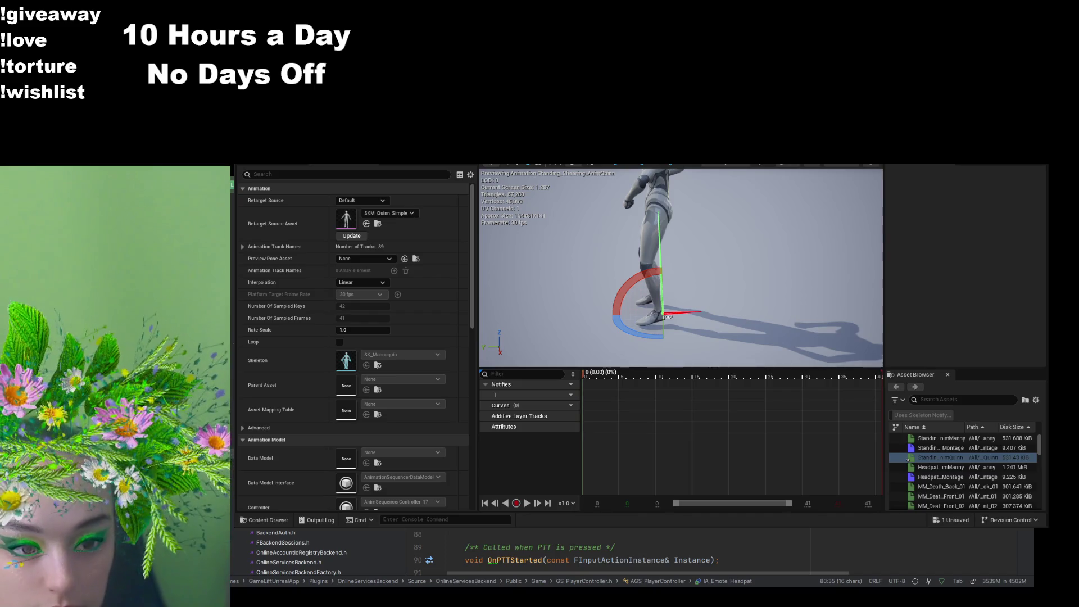
{"action": "left_click", "coordinate": [266, 519]}
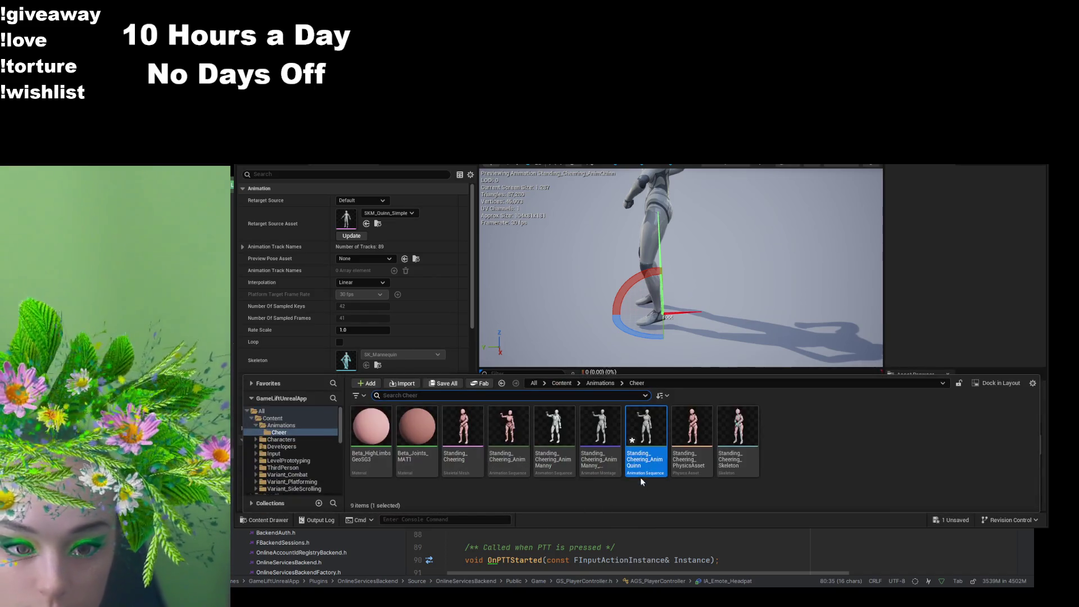
Step: Deselect the Quinn cheering animation, then select the root bone in the Skeleton Tree
{"action": "left_click", "coordinate": [653, 427]}
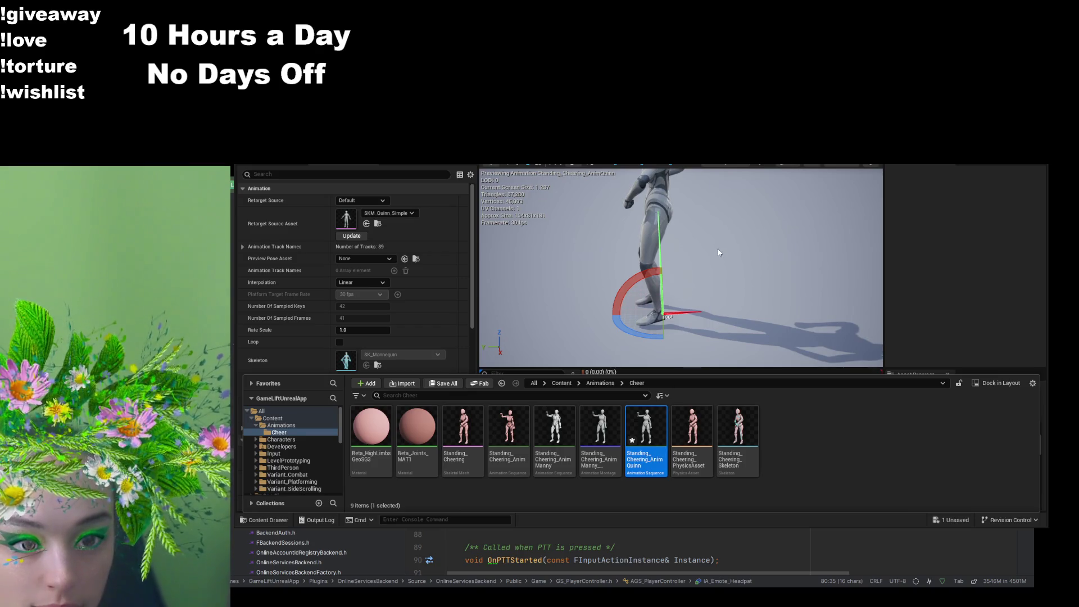
{"action": "left_click", "coordinate": [834, 441]}
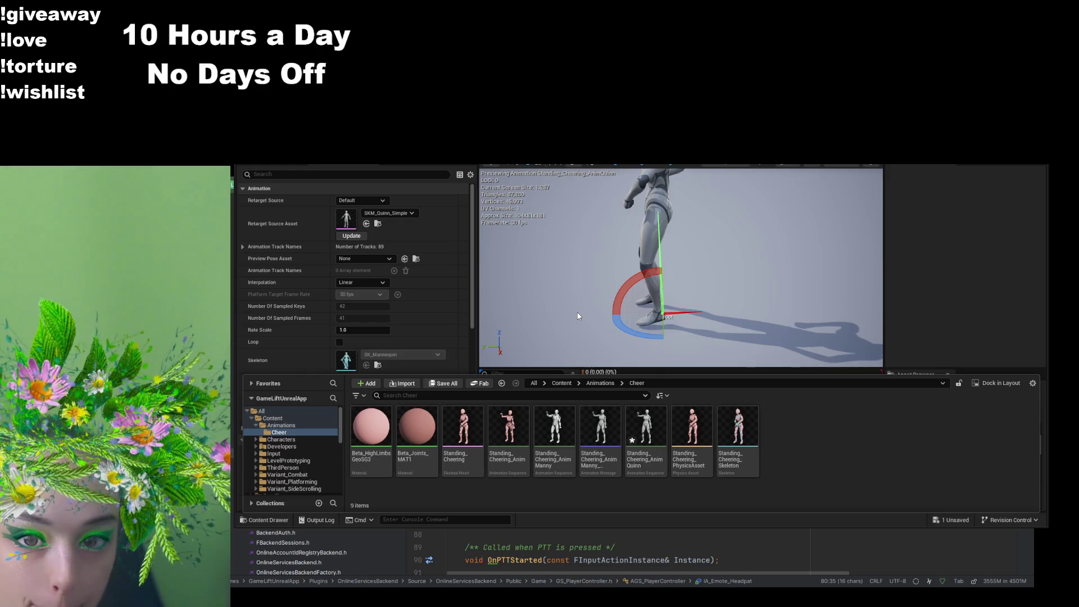
{"action": "left_click", "coordinate": [283, 166]}
{"action": "left_click", "coordinate": [275, 198]}
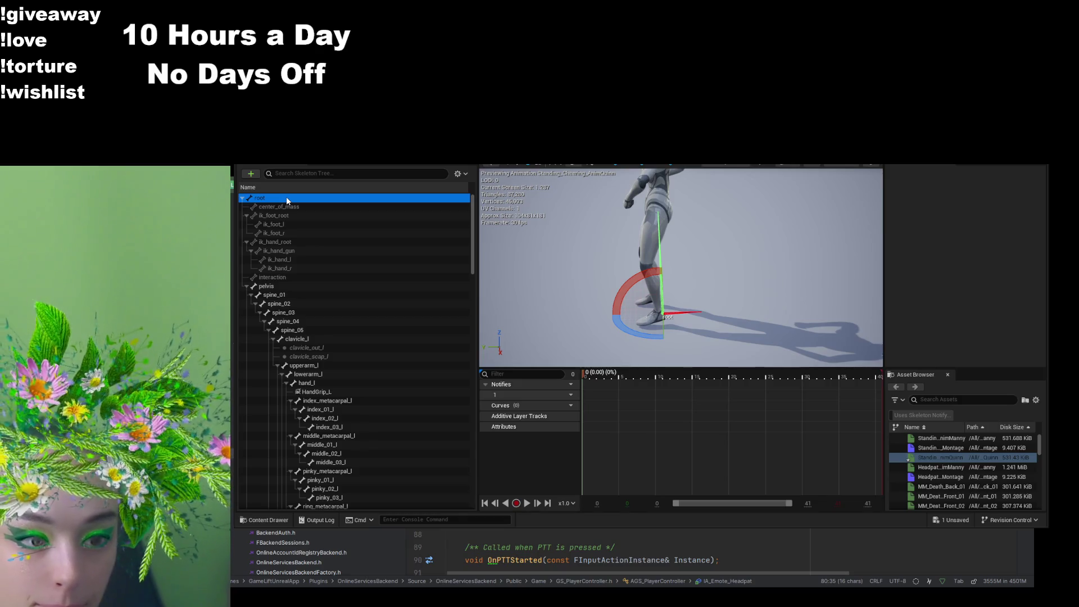
Step: Select the root bone and try nudging its Y location in Details
{"action": "left_click", "coordinate": [601, 406]}
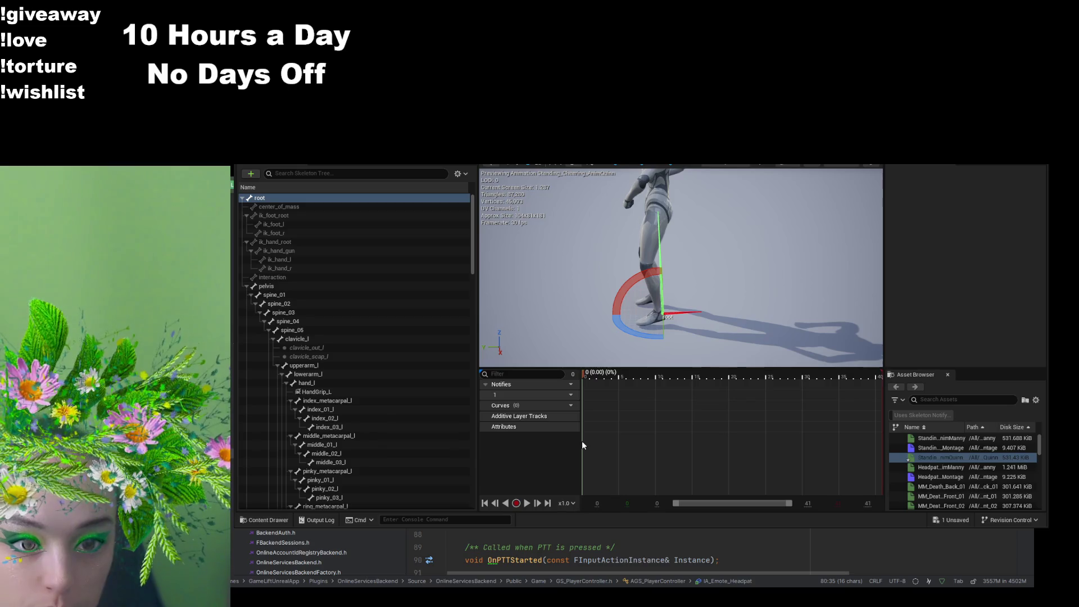
{"action": "left_click", "coordinate": [656, 230]}
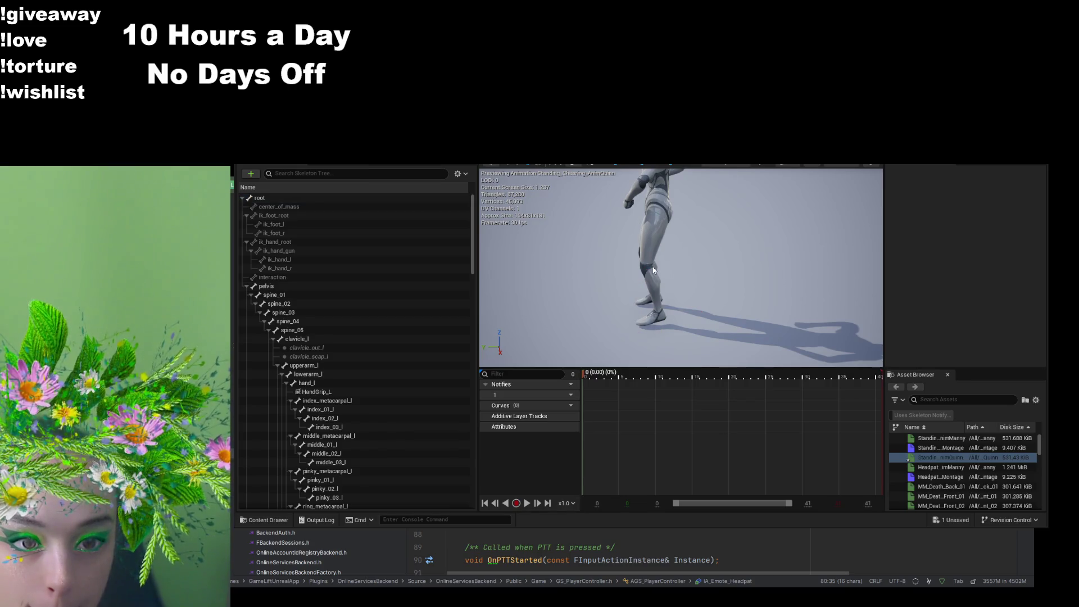
{"action": "left_click", "coordinate": [261, 198]}
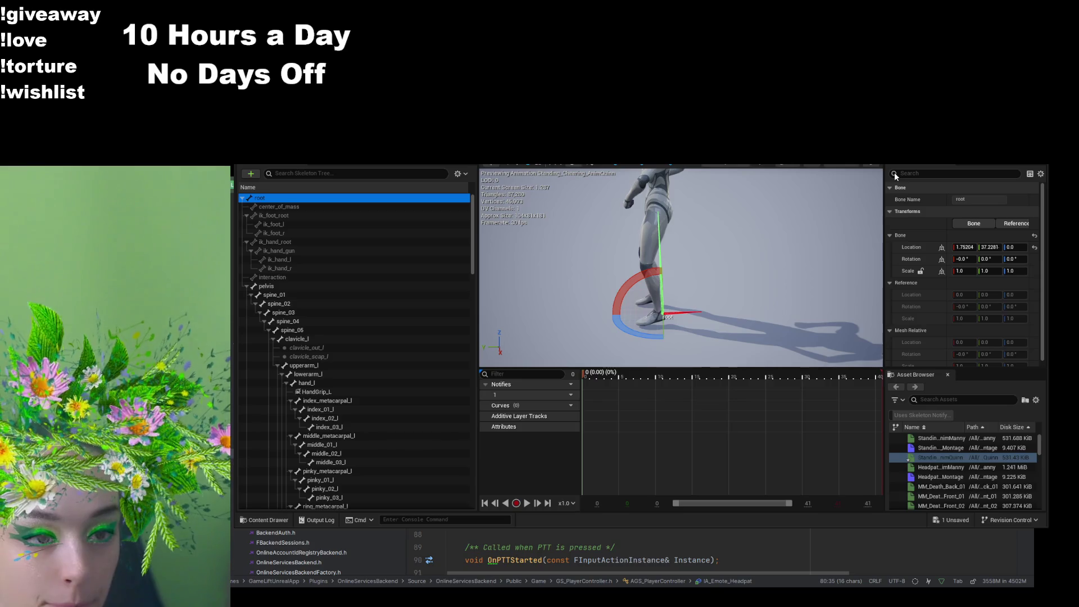
{"action": "left_click", "coordinate": [1035, 248]}
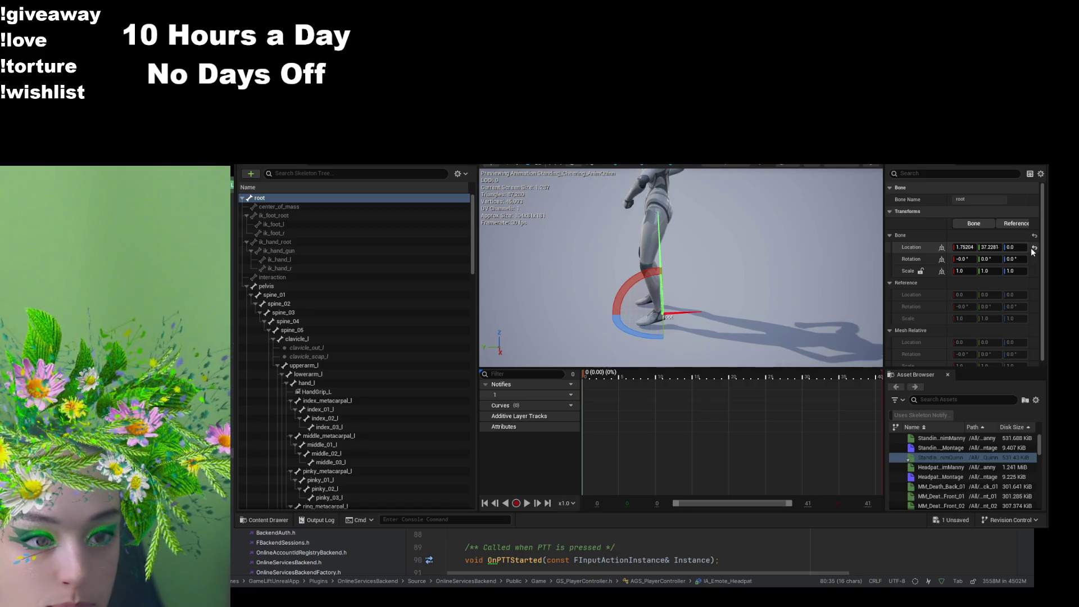
{"action": "left_click_drag", "start_coordinate": [992, 251], "coordinate": [1001, 251]}
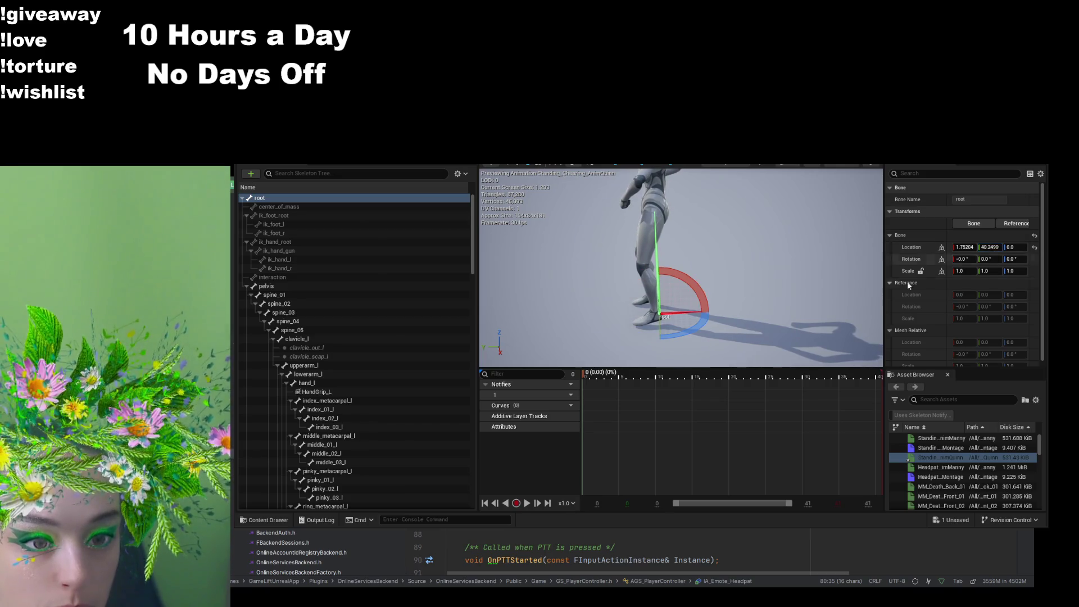
{"action": "left_click", "coordinate": [367, 199]}
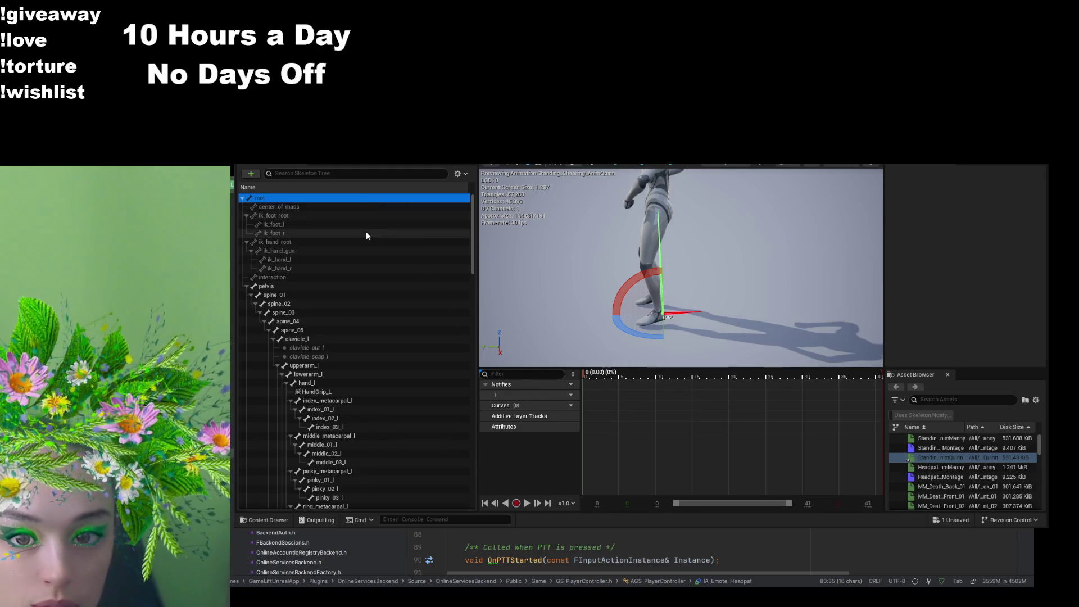
Step: Set the root bone's Location X and Y to 0, confirm, and clear the selection
{"action": "left_click", "coordinate": [585, 403]}
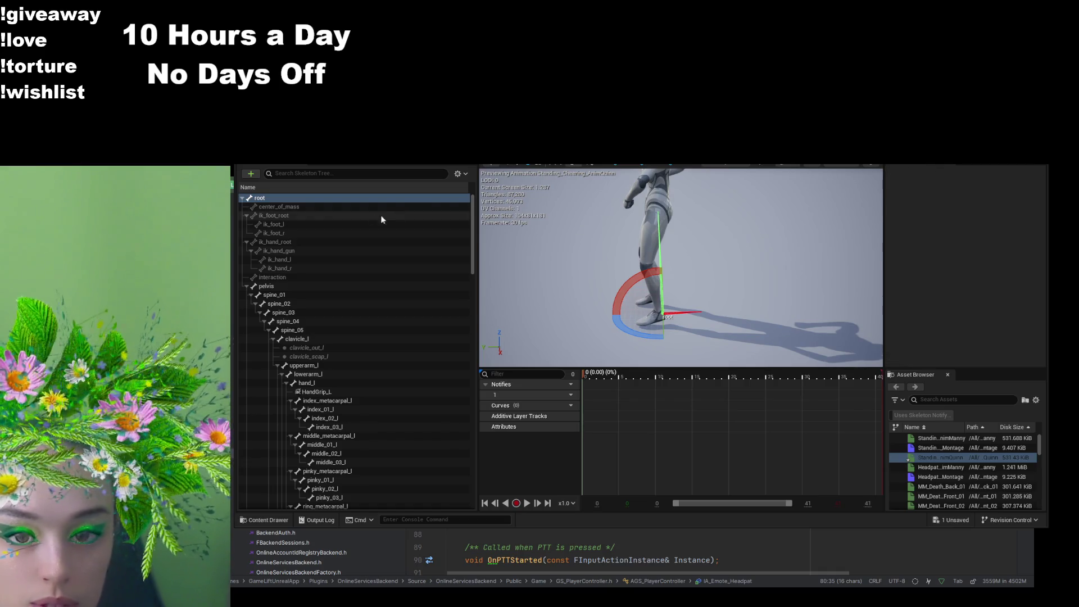
{"action": "left_click", "coordinate": [316, 196]}
{"action": "left_click", "coordinate": [960, 247]}
{"action": "type", "text": "0"}
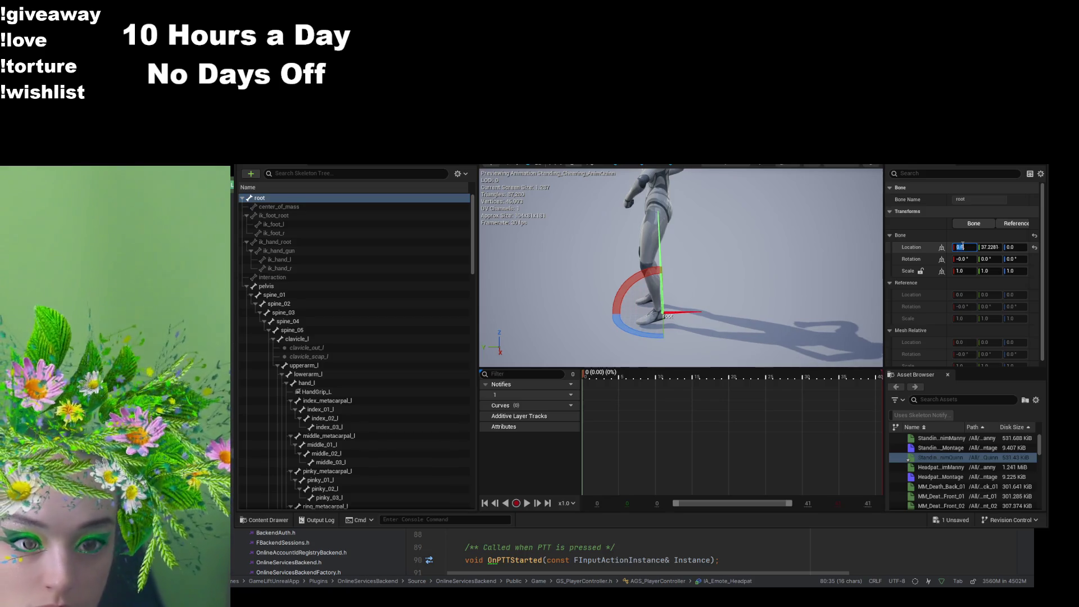
{"action": "left_click", "coordinate": [986, 247]}
{"action": "type", "text": "0"}
{"action": "key", "text": "Return"}
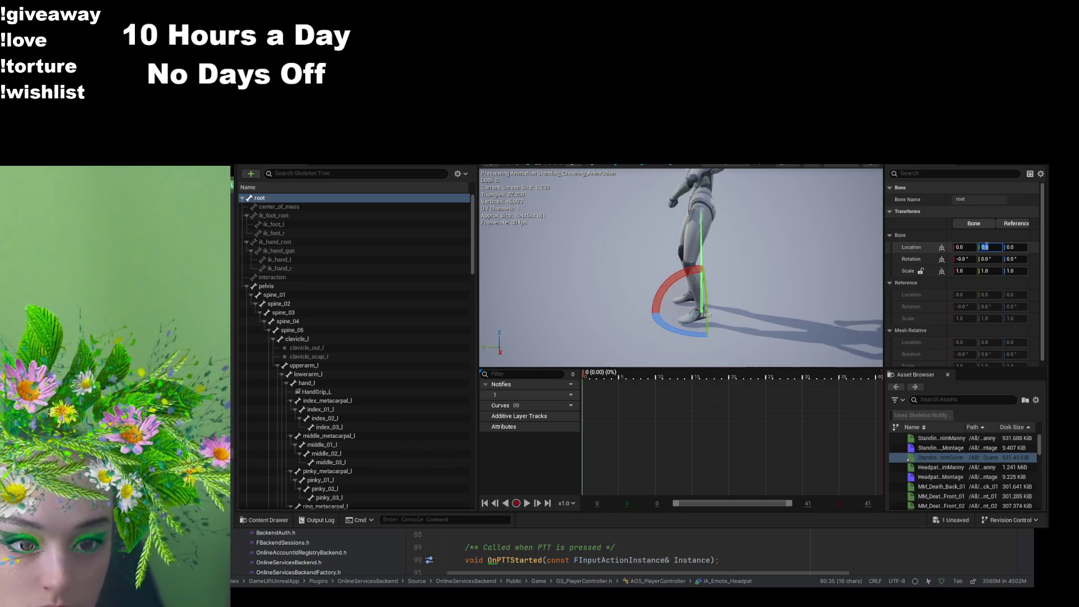
{"action": "left_click", "coordinate": [598, 436]}
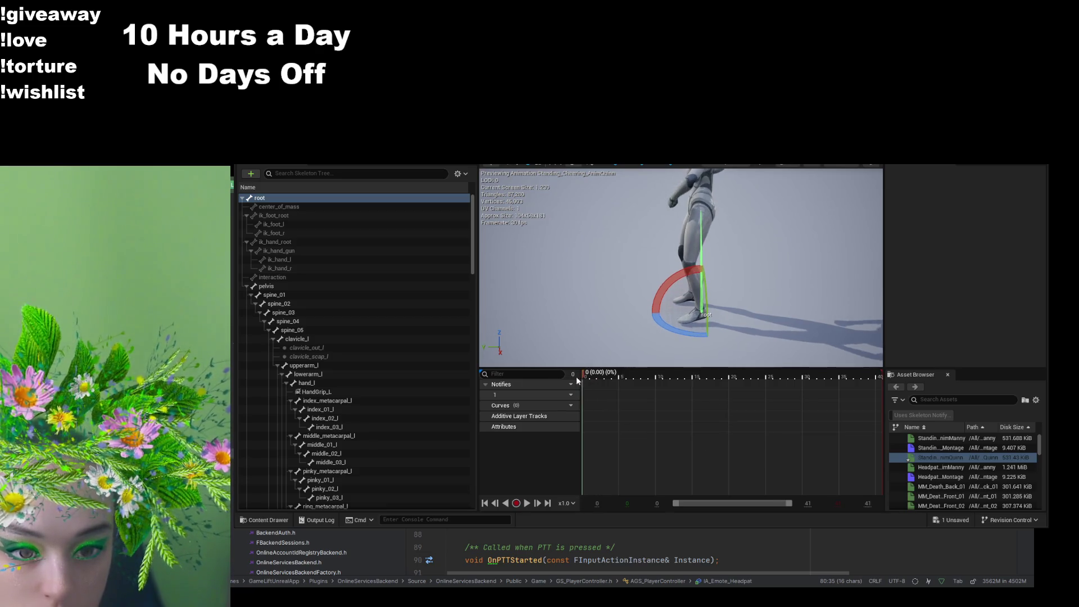
{"action": "left_click_drag", "start_coordinate": [584, 375], "coordinate": [838, 388]}
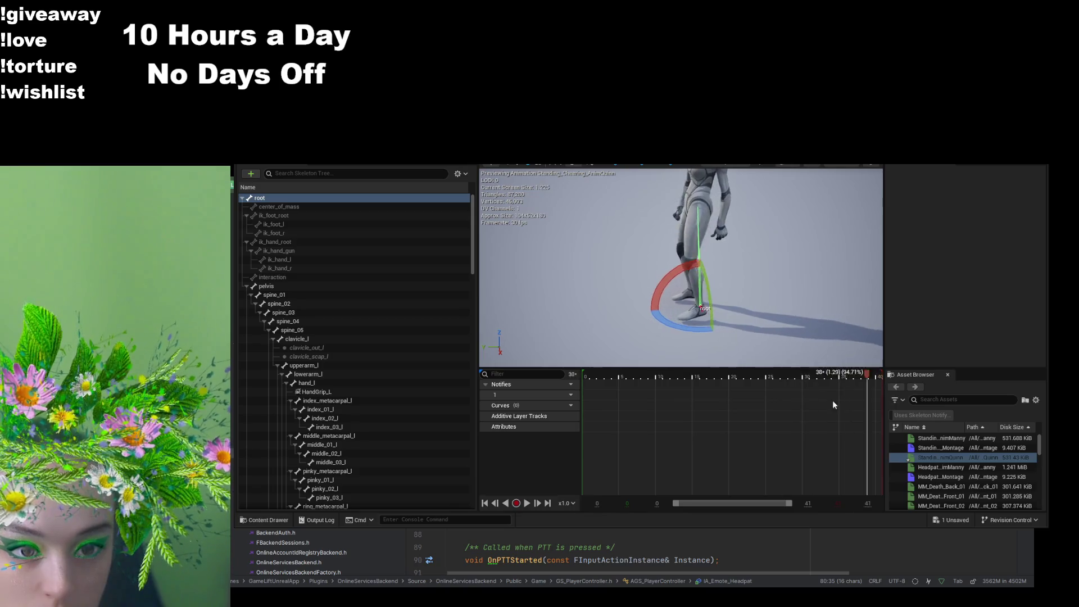
{"action": "key", "text": "space"}
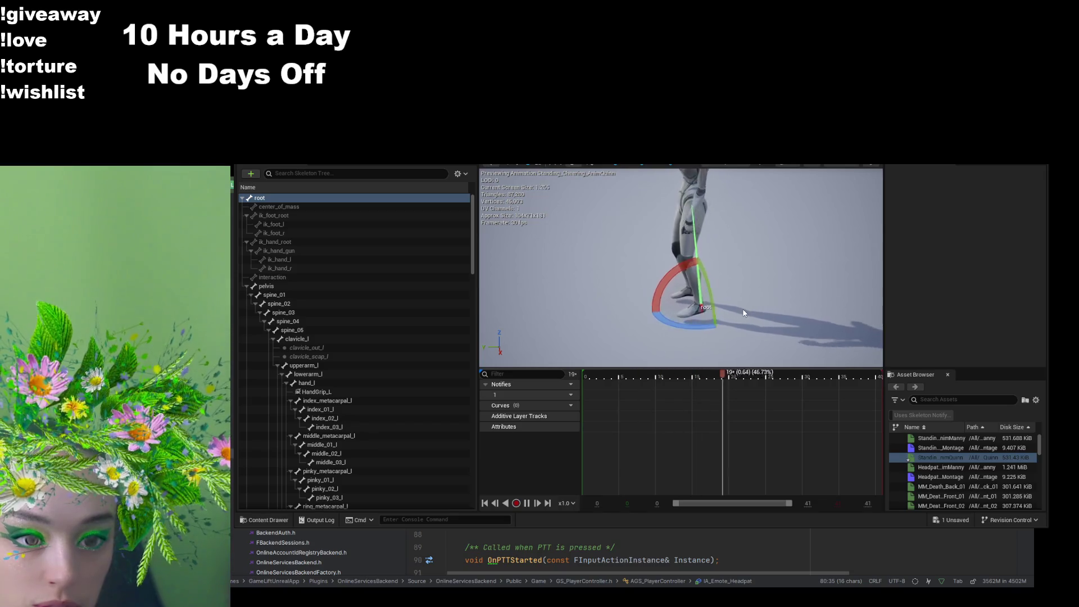
{"action": "left_click_drag", "start_coordinate": [746, 311], "coordinate": [719, 321]}
{"action": "key", "text": "space"}
{"action": "scroll", "coordinate": [681, 268], "scroll_direction": "up", "scroll_amount": 10}
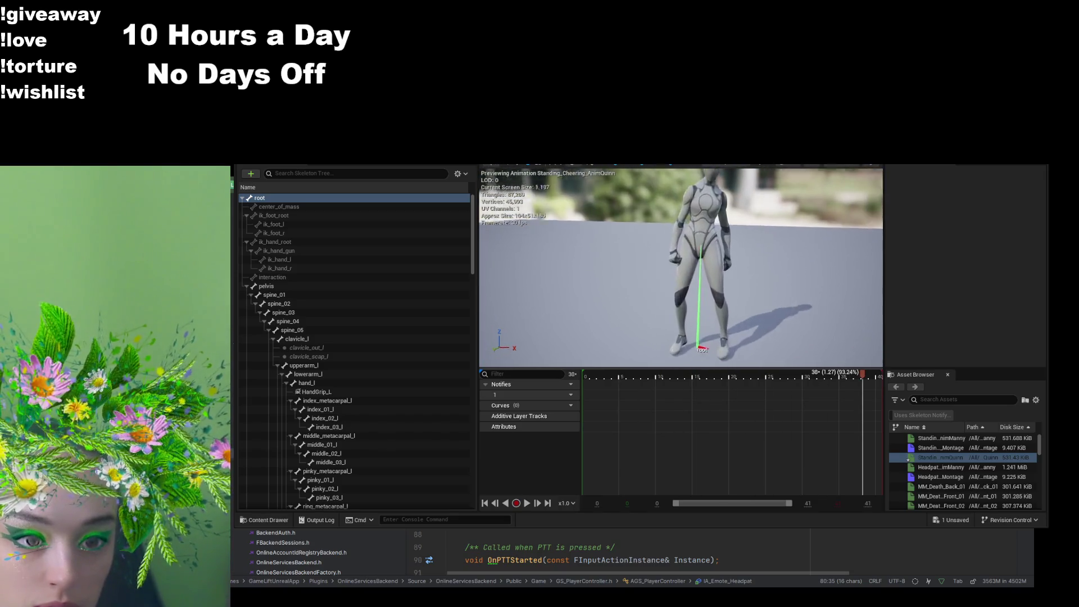
{"action": "key", "text": "space"}
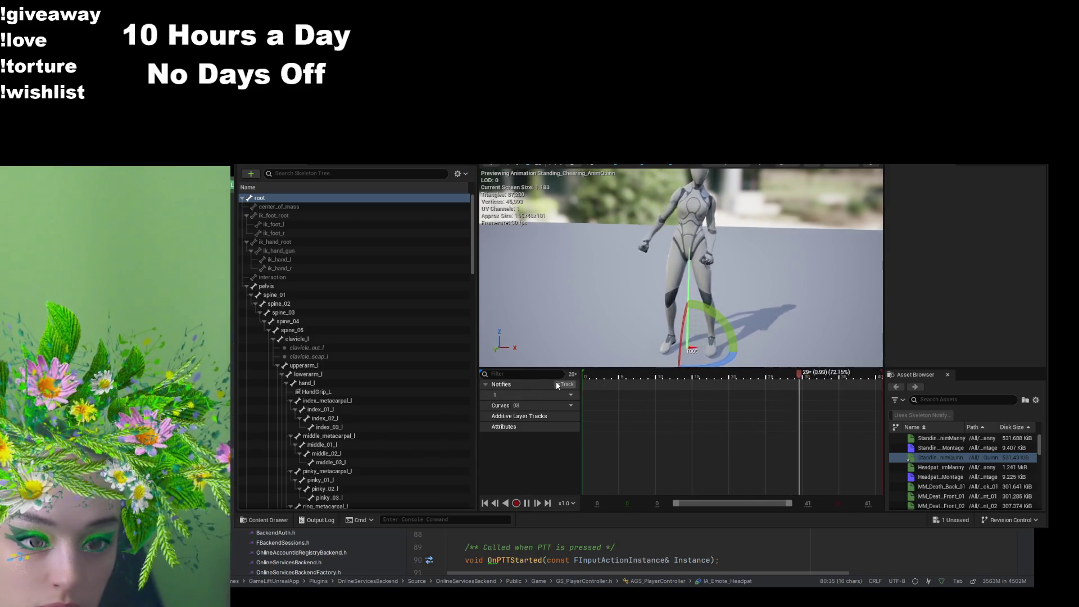
{"action": "key", "text": "space"}
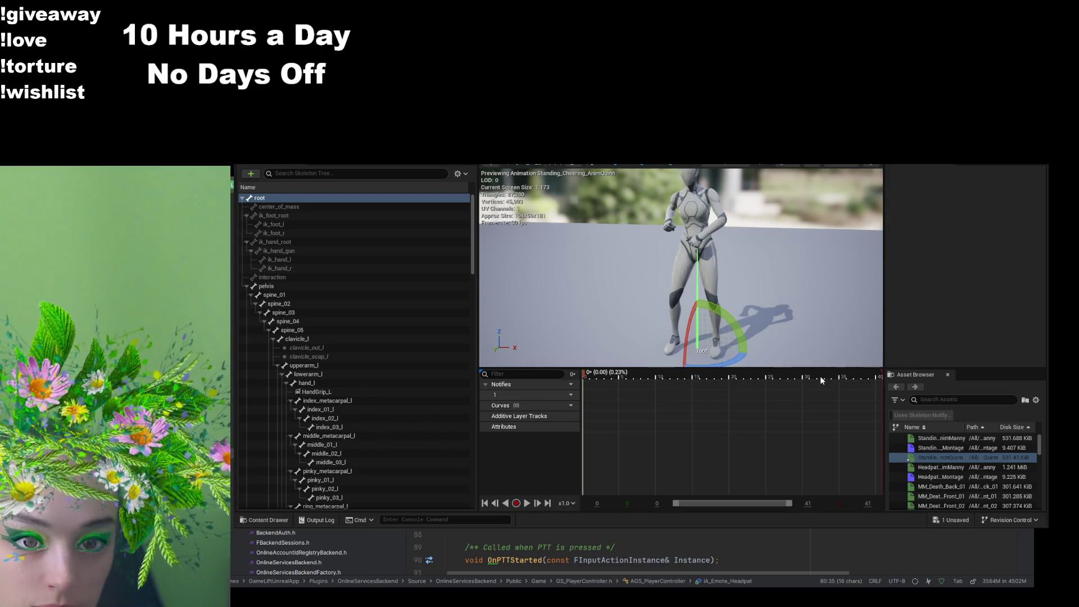
{"action": "mouse_move", "coordinate": [821, 380]}
{"action": "left_mouse_down"}
{"action": "mouse_move", "coordinate": [892, 374]}
{"action": "mouse_move", "coordinate": [622, 390]}
{"action": "mouse_move", "coordinate": [534, 383]}
{"action": "mouse_move", "coordinate": [902, 412]}
{"action": "mouse_move", "coordinate": [716, 409]}
{"action": "mouse_move", "coordinate": [895, 427]}
{"action": "mouse_move", "coordinate": [457, 398]}
{"action": "left_mouse_up"}
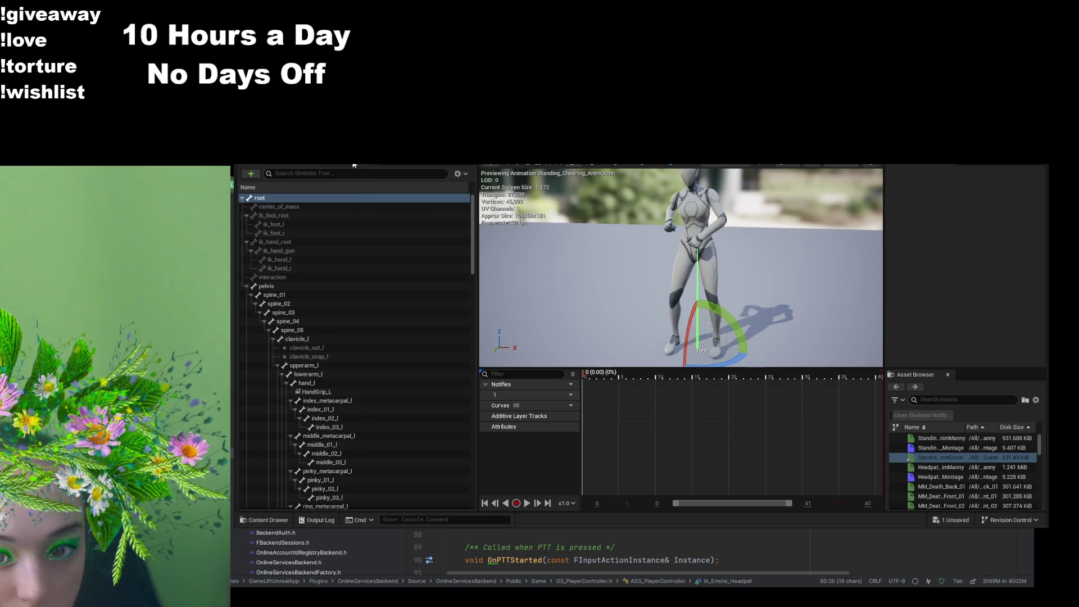
Step: Uncheck Use Normalized Root Motion Scale via a 'root' search, then open Standing_Cheering_Anim
{"action": "left_click", "coordinate": [320, 162]}
{"action": "left_click", "coordinate": [320, 175]}
{"action": "type", "text": "root"}
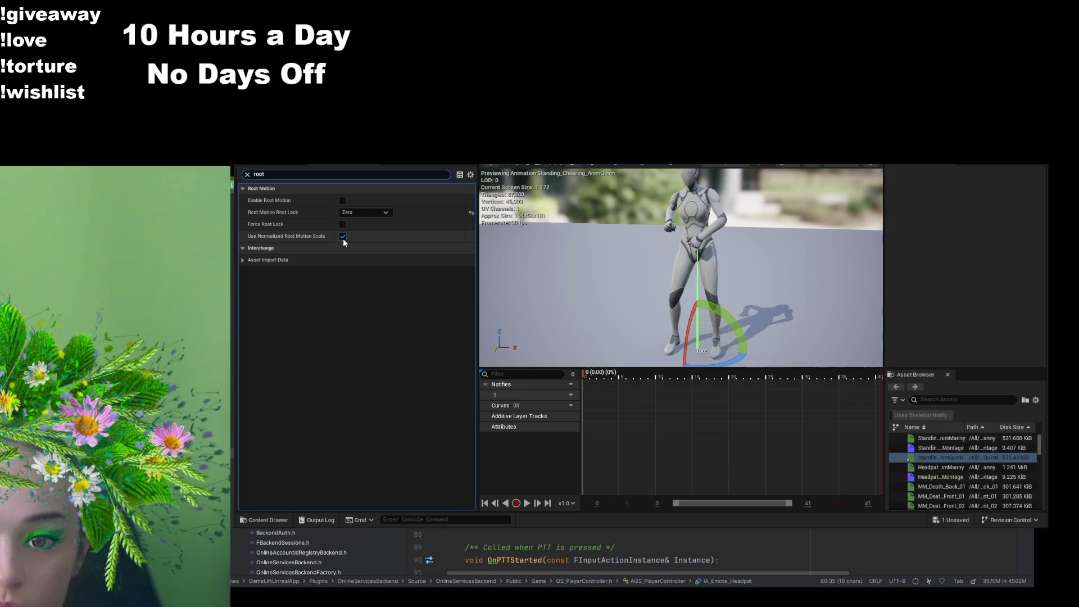
{"action": "left_click", "coordinate": [343, 237]}
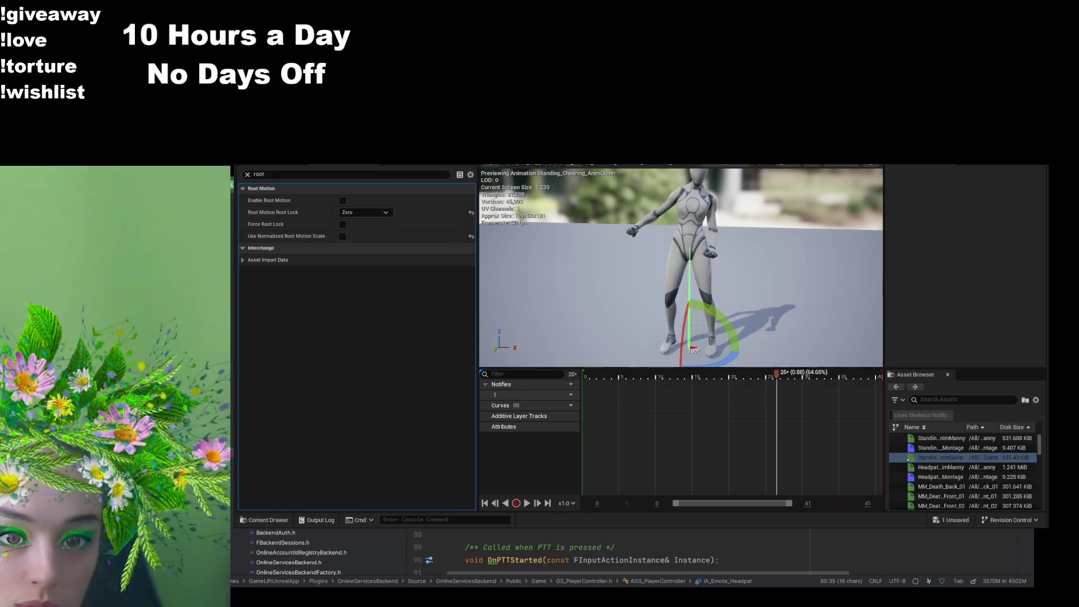
{"action": "left_click", "coordinate": [663, 164]}
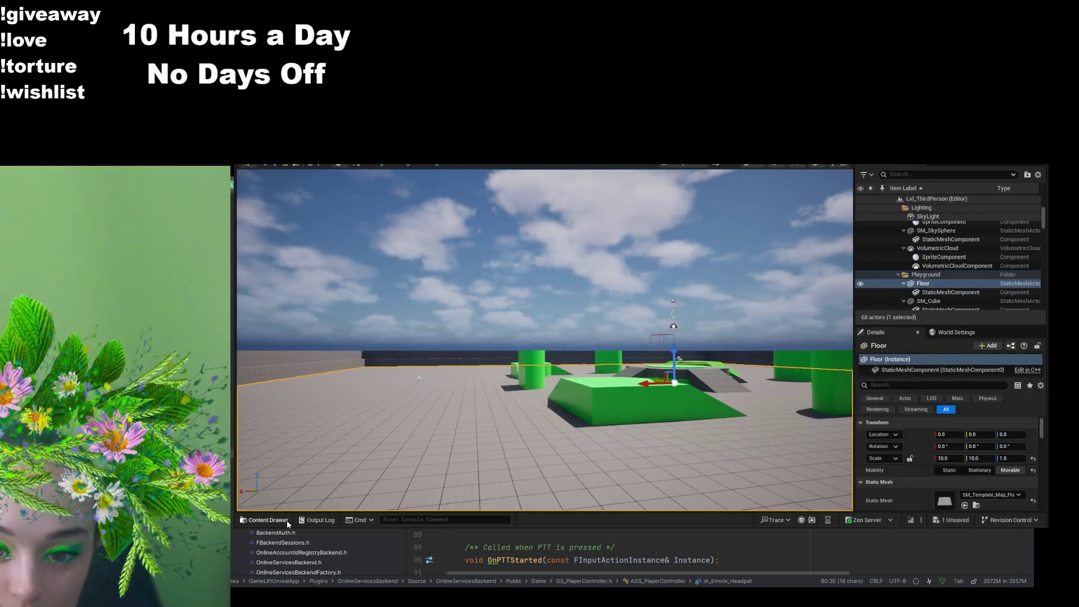
Step: Open Standing_Cheering_Anim_Quinn from the Cheer folder and stop playback at frame 0
{"action": "left_click", "coordinate": [268, 520]}
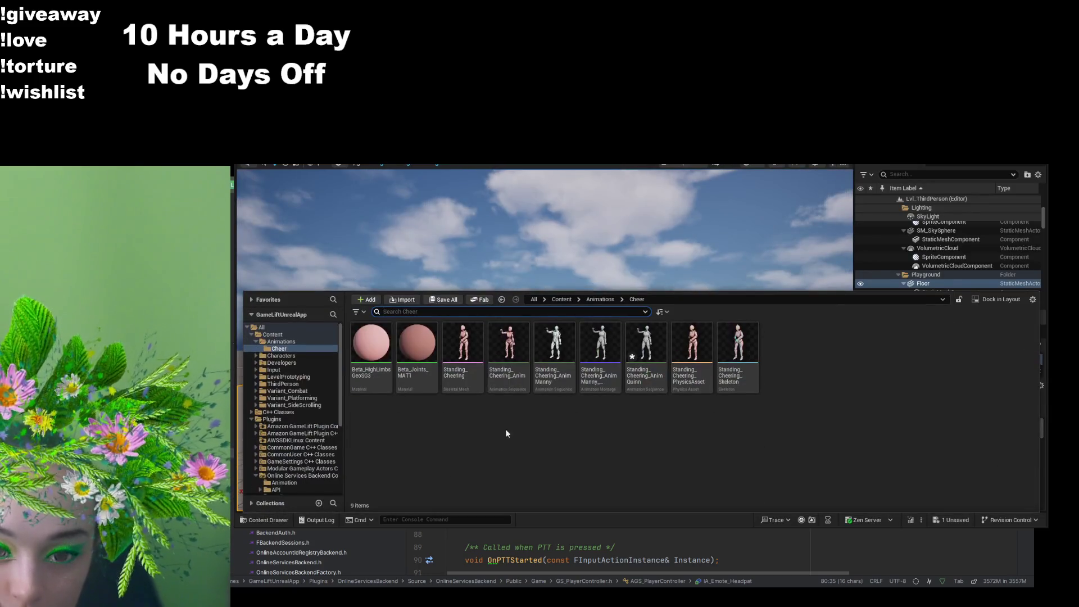
{"action": "left_click", "coordinate": [660, 390]}
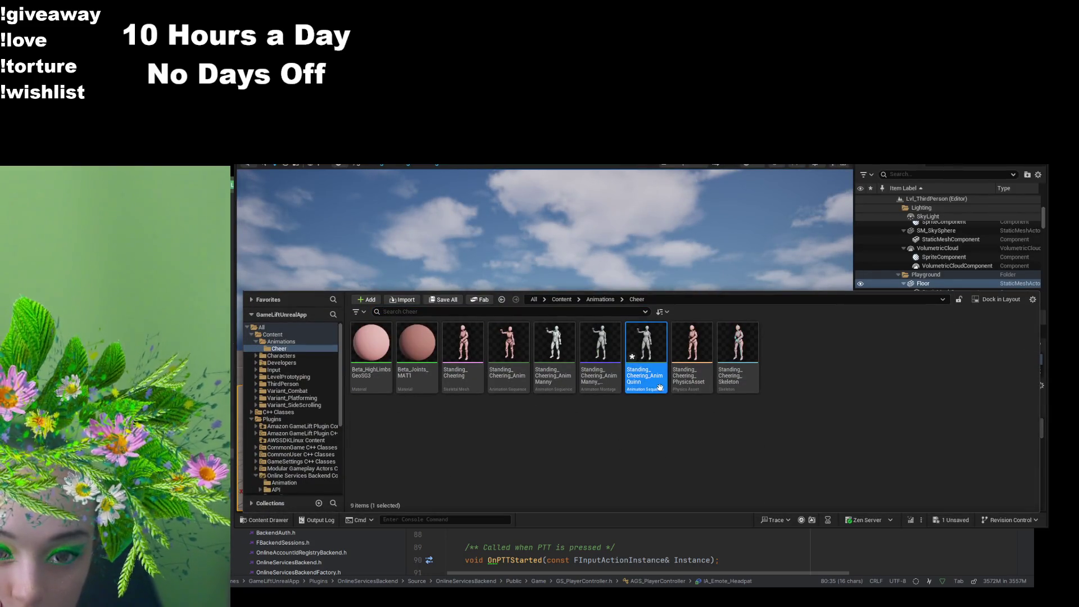
{"action": "double_click", "coordinate": [661, 392]}
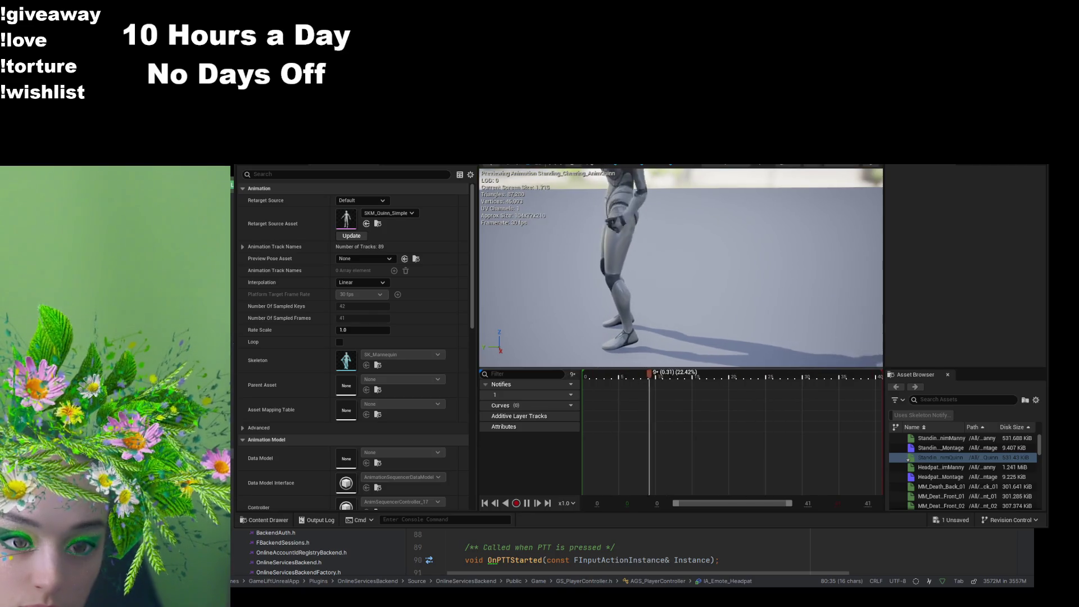
{"action": "left_click", "coordinate": [536, 385]}
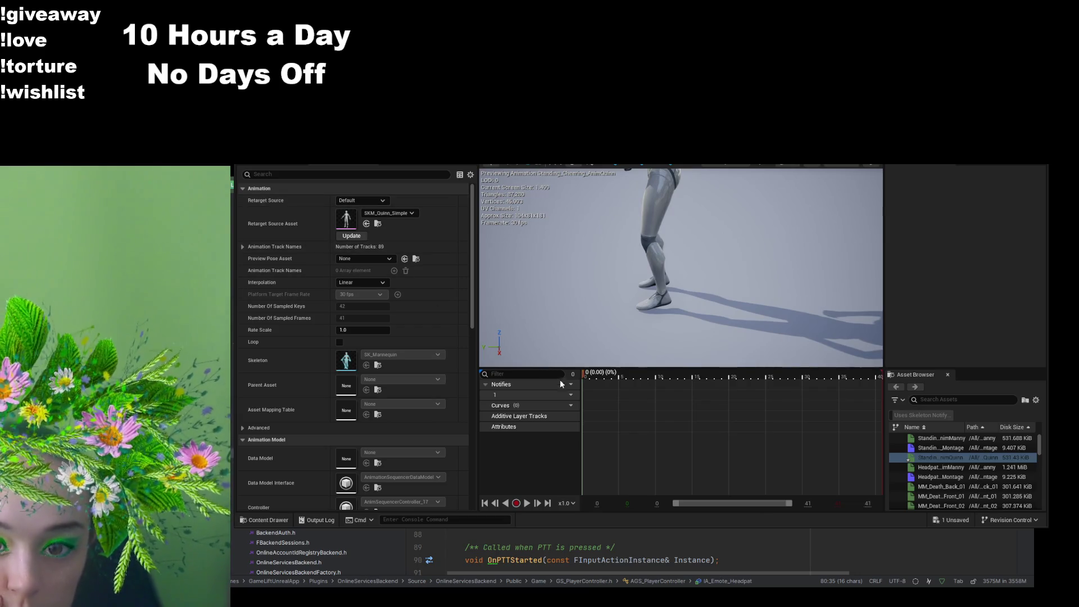
Step: Select the root bone to read its location (1.75204, 37.2281, 0.0), then clear the selection
{"action": "left_click", "coordinate": [245, 166]}
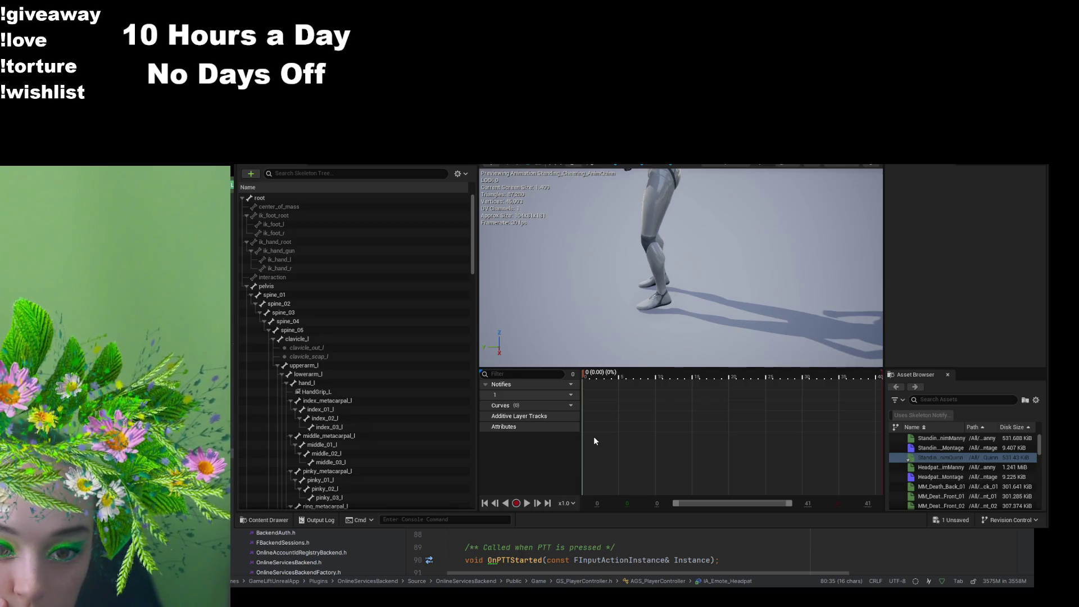
{"action": "left_click", "coordinate": [279, 199]}
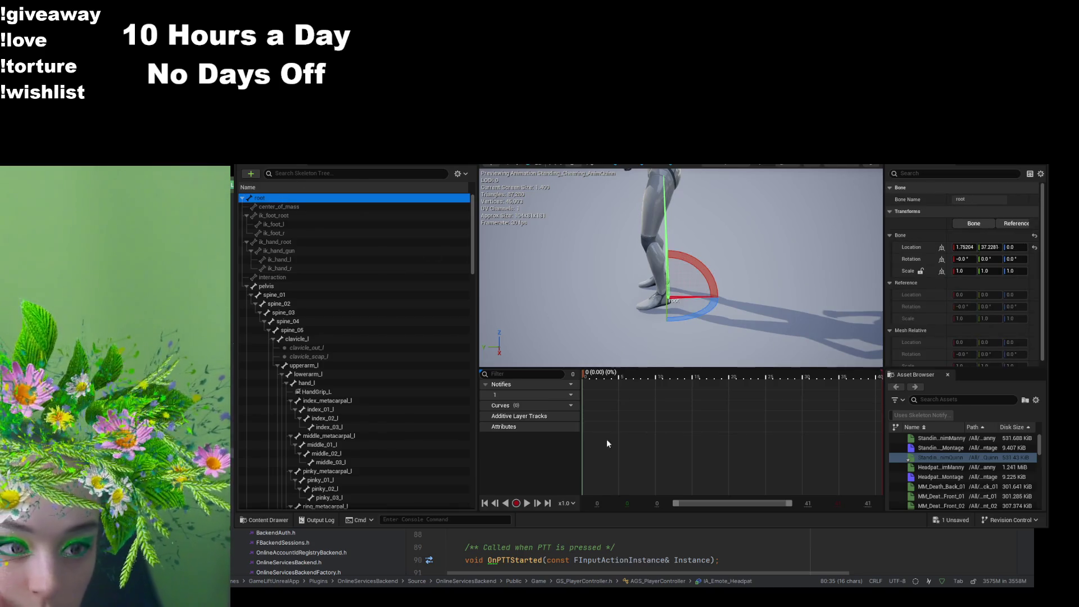
{"action": "left_click", "coordinate": [893, 250]}
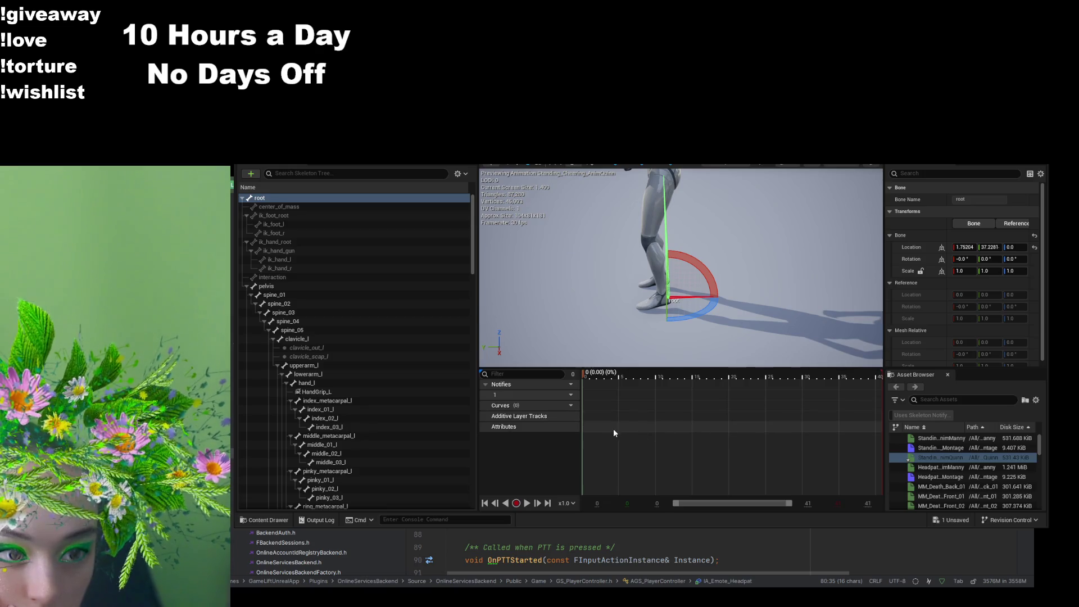
{"action": "left_click", "coordinate": [588, 424]}
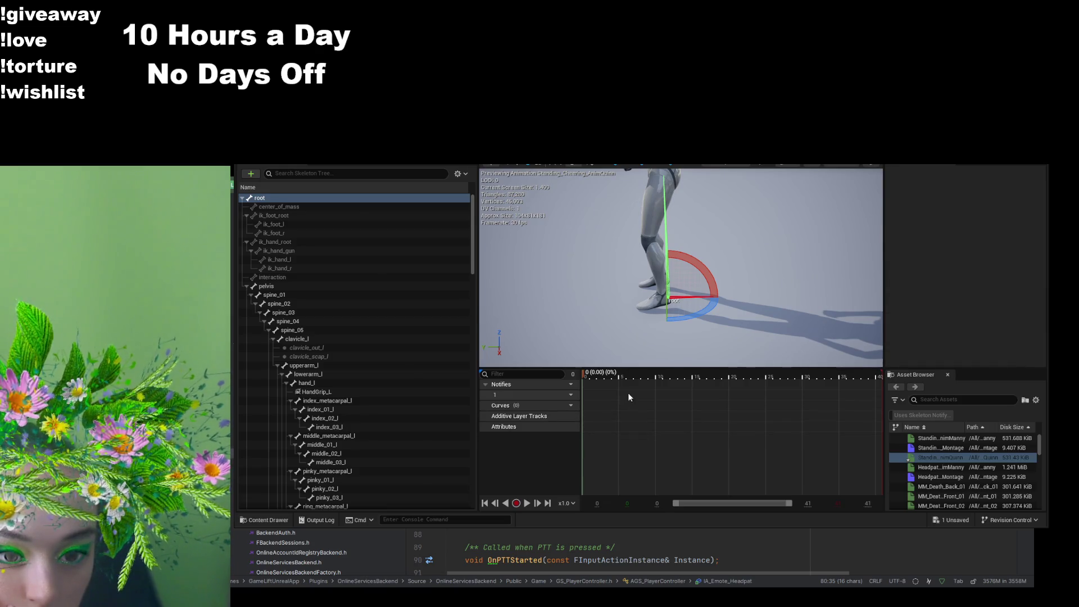
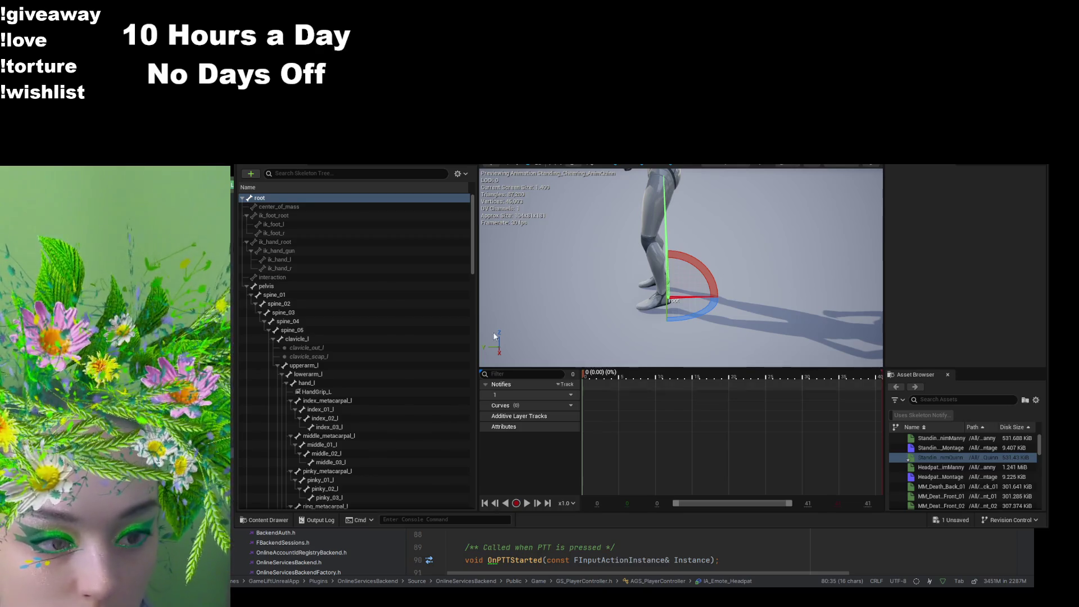
Step: Inspect the ik_foot_root and root bone transforms, then clear the bone selection
{"action": "left_click", "coordinate": [276, 216]}
{"action": "left_click", "coordinate": [278, 198]}
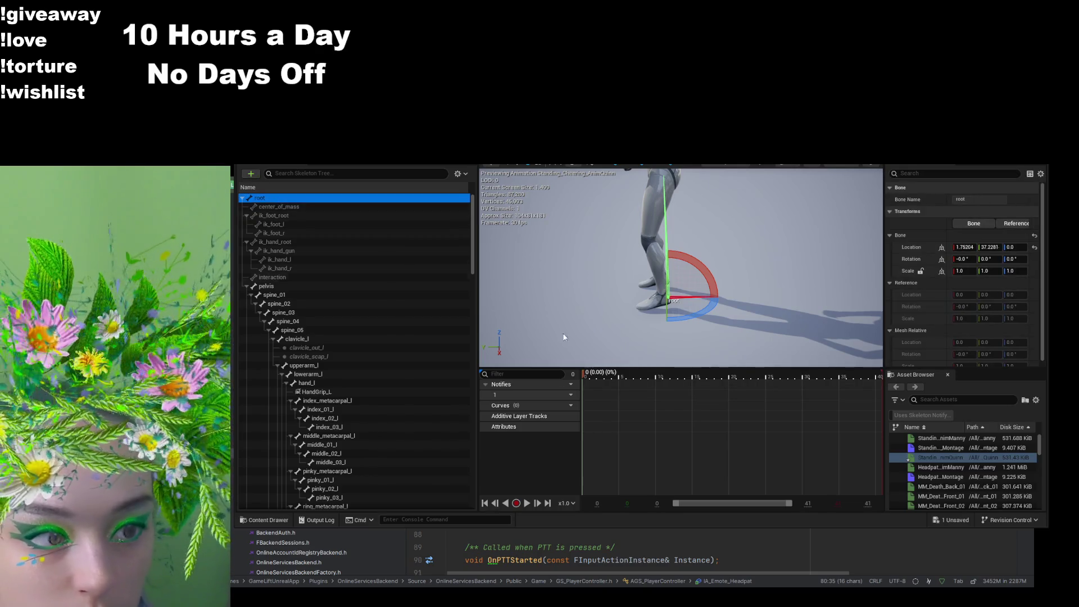
{"action": "left_click", "coordinate": [590, 433]}
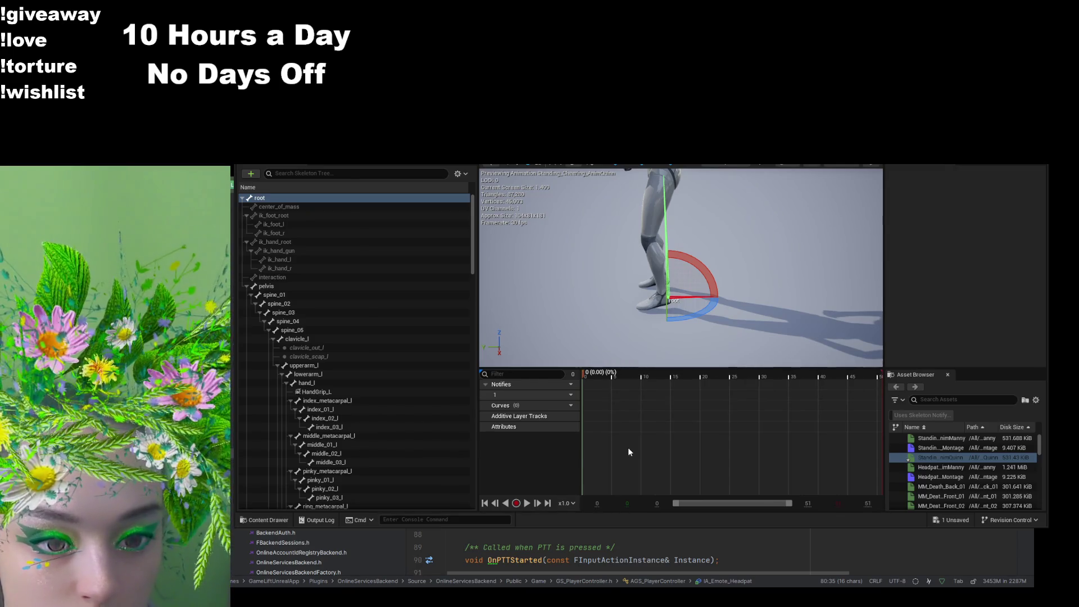
{"action": "scroll", "coordinate": [628, 452], "scroll_direction": "up", "scroll_amount": 2}
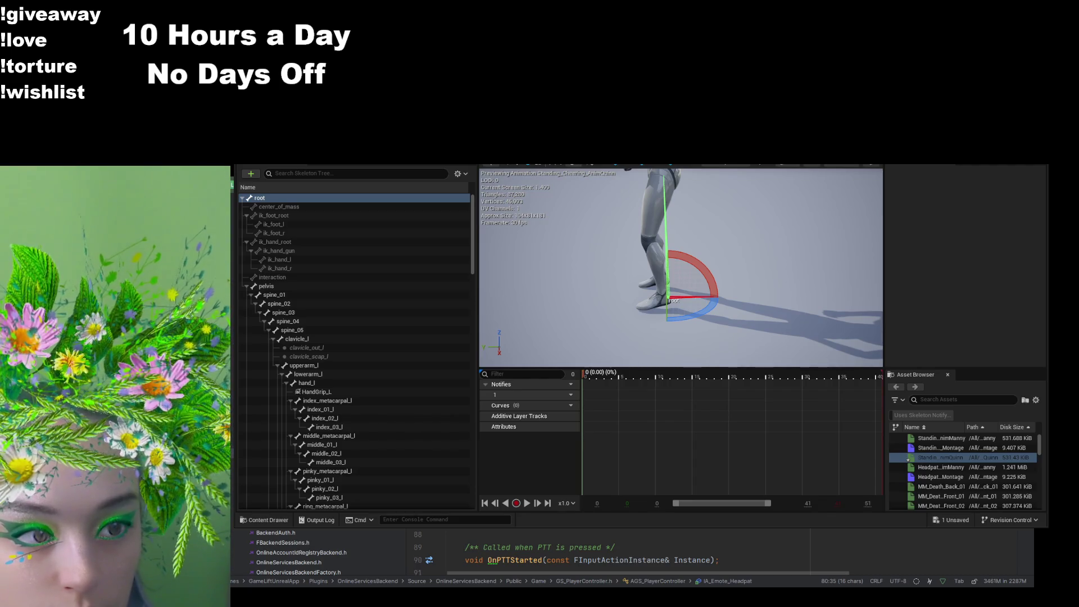
Step: Preview the Manny Standing_Cheering_Anim sequence from the Cheer folder, paused at frame 0
{"action": "left_click", "coordinate": [264, 520]}
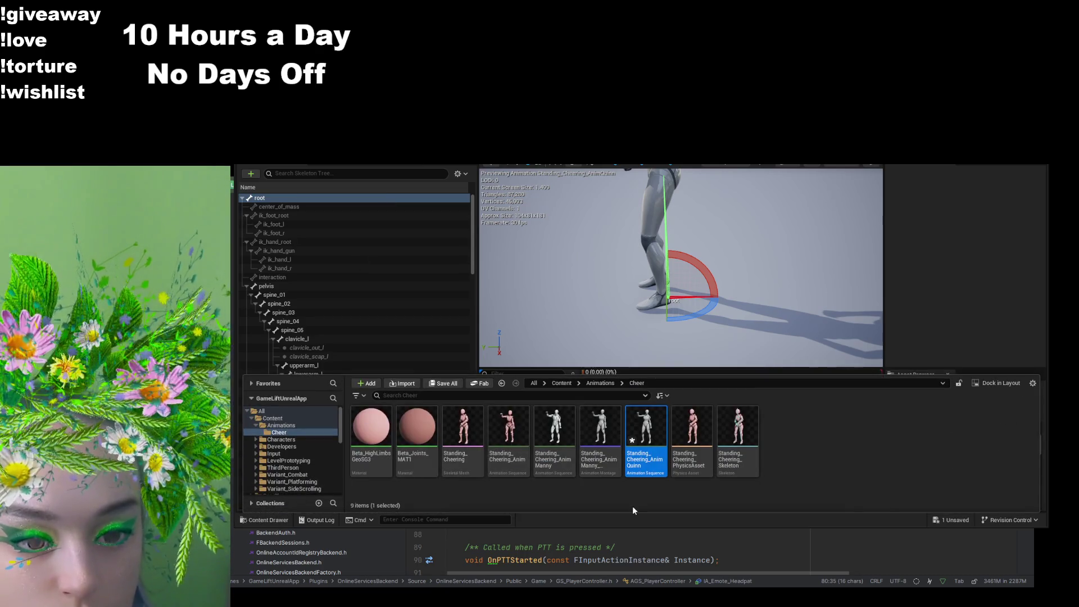
{"action": "left_click", "coordinate": [610, 475]}
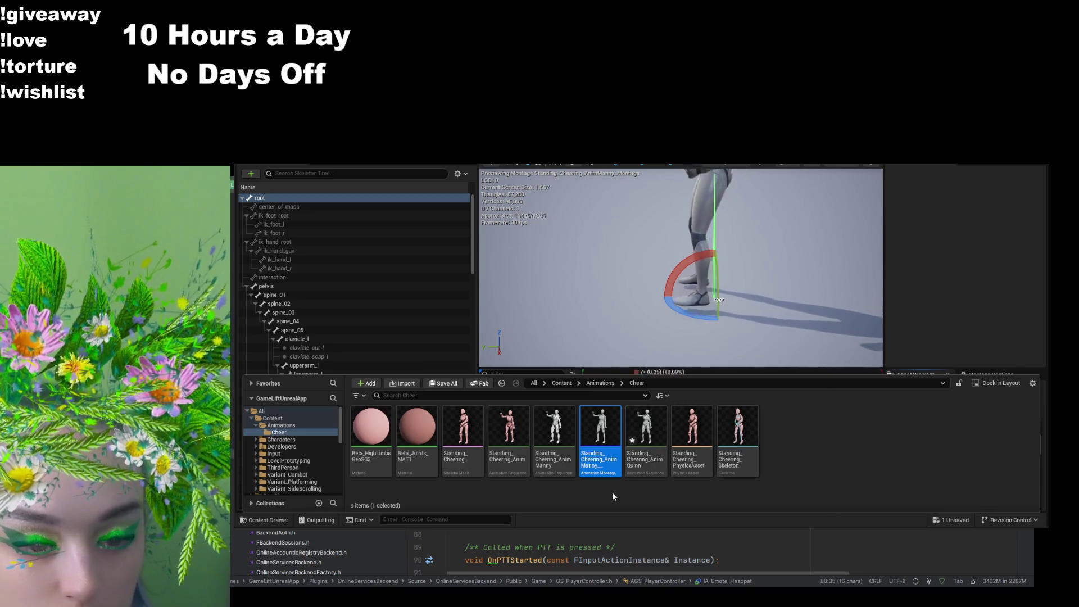
{"action": "left_click", "coordinate": [554, 444]}
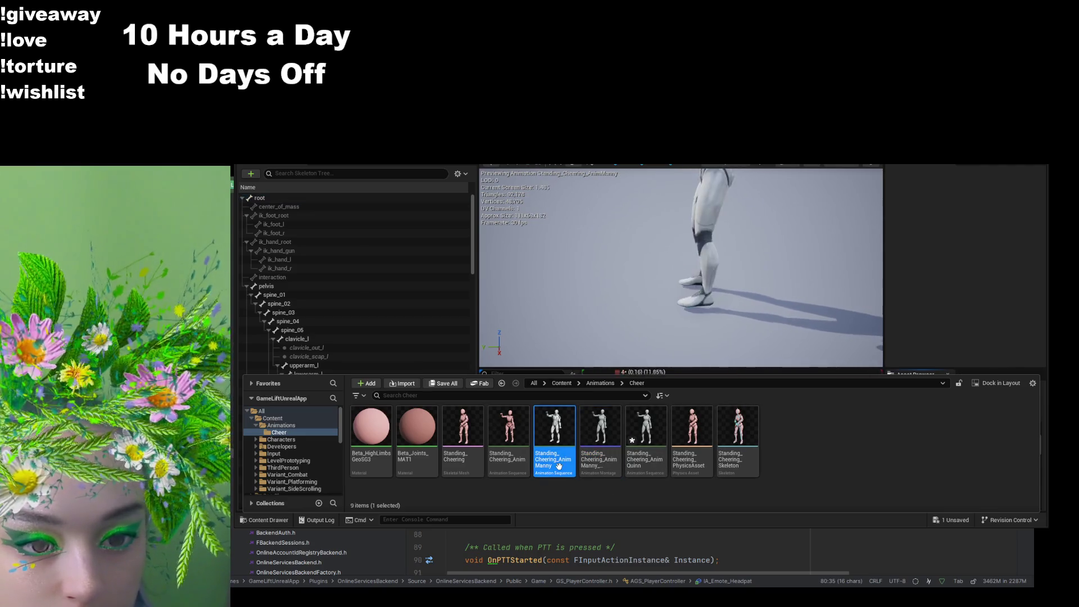
{"action": "left_click", "coordinate": [567, 308]}
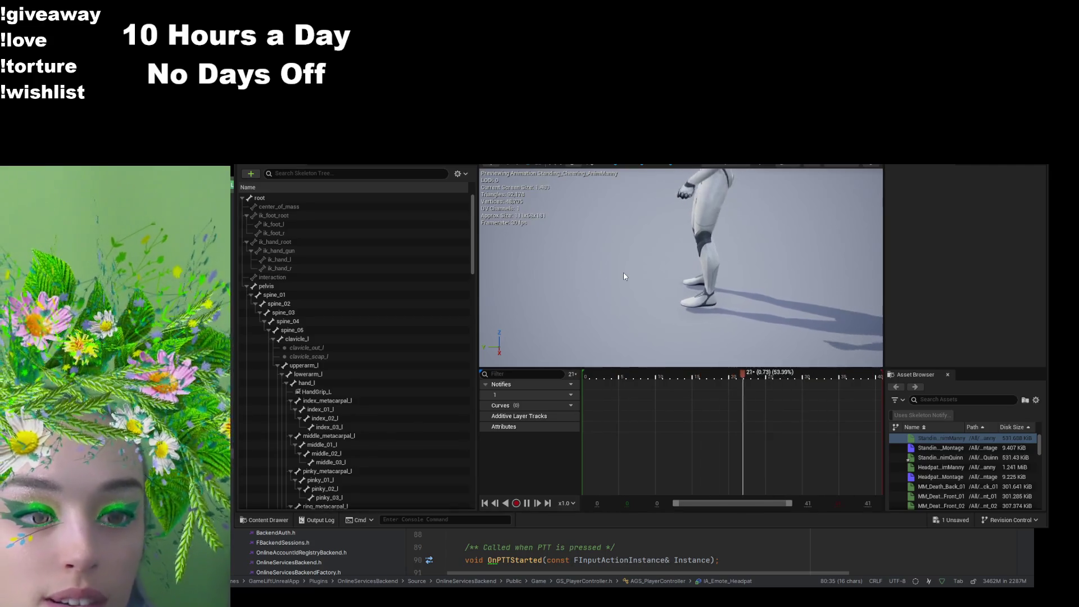
{"action": "left_click", "coordinate": [527, 504]}
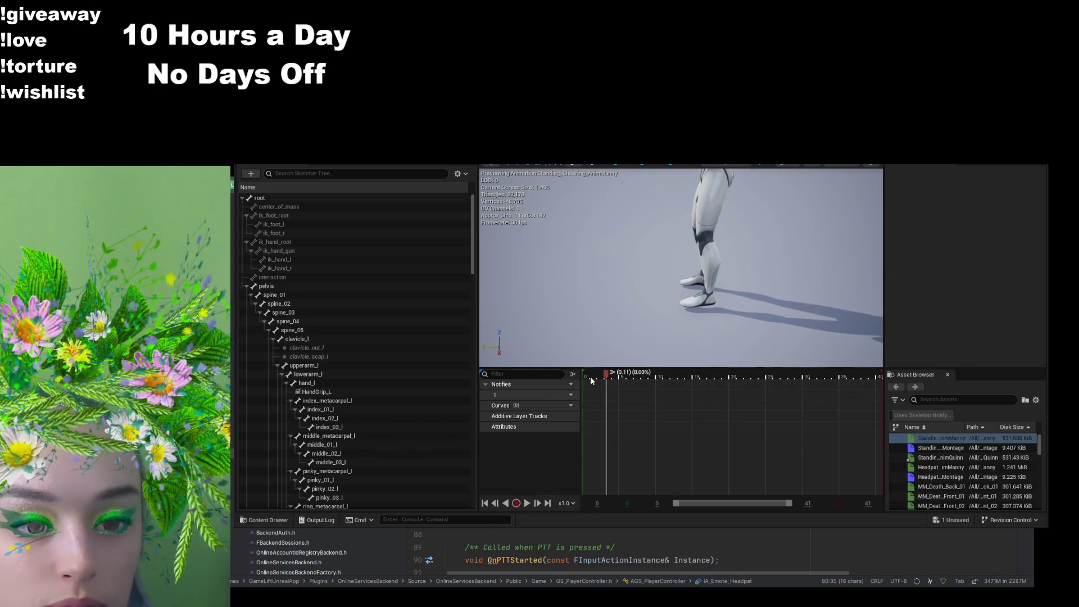
{"action": "left_click_drag", "start_coordinate": [600, 377], "coordinate": [590, 377]}
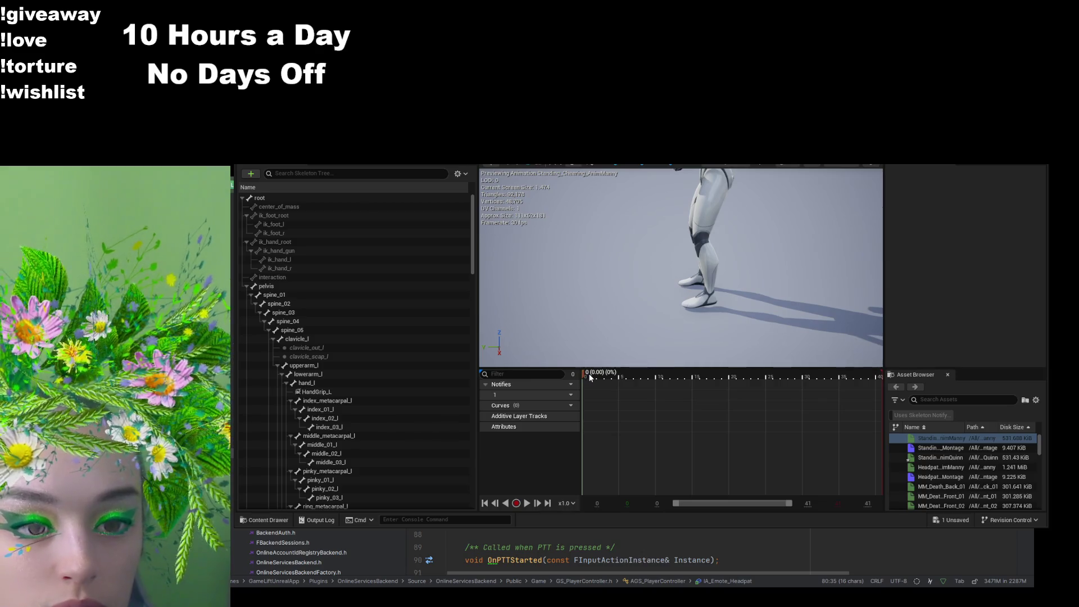
{"action": "mouse_move", "coordinate": [566, 409]}
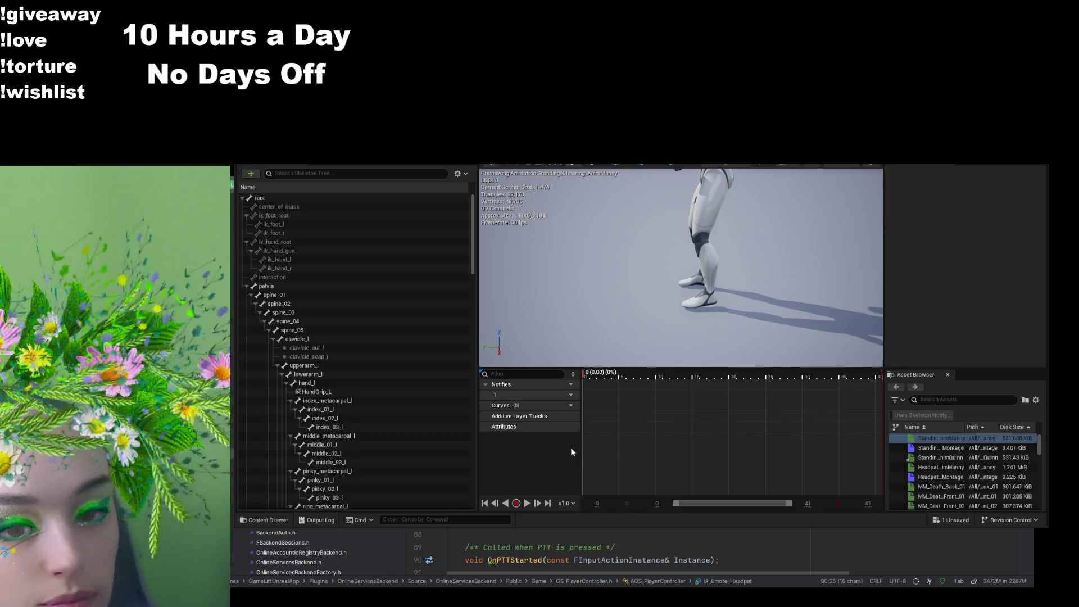
Step: Select middle_metacarpal_l in the Skeleton Tree and show only its Reference transforms
{"action": "left_click", "coordinate": [259, 200]}
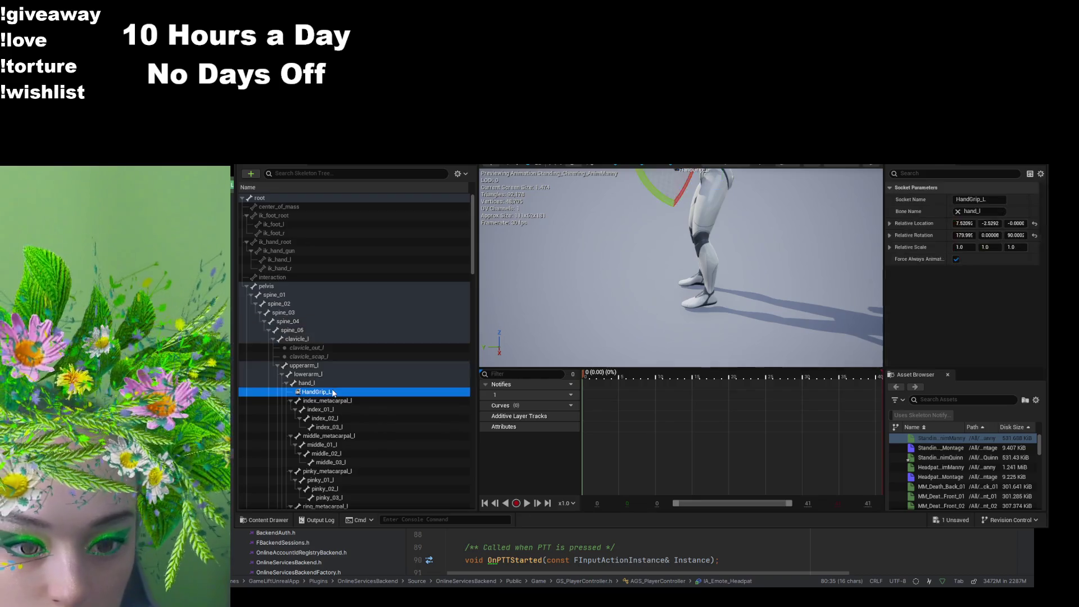
{"action": "left_click_drag", "start_coordinate": [313, 392], "coordinate": [328, 439]}
{"action": "left_click", "coordinate": [328, 437]}
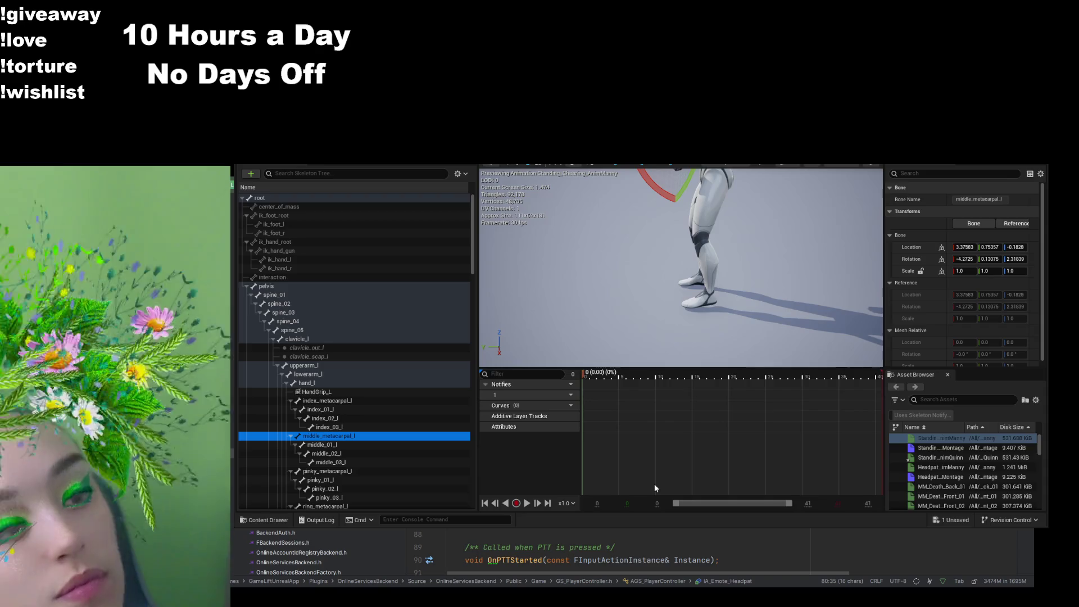
{"action": "left_click", "coordinate": [979, 225]}
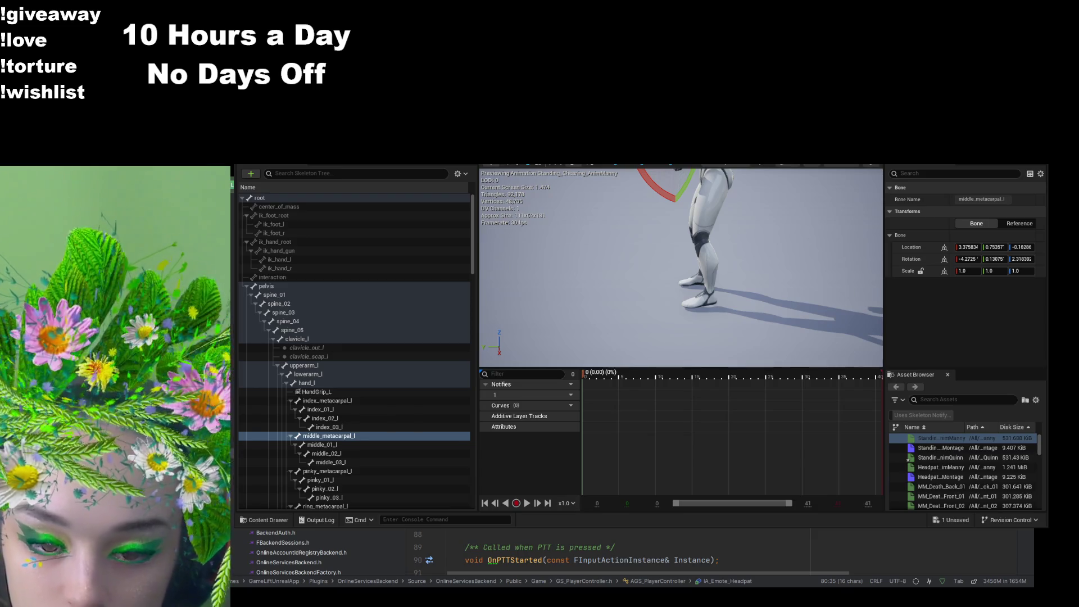
Step: Select all nine Standing Cheering assets in the Cheer folder and delete them
{"action": "key", "text": "ctrl+space"}
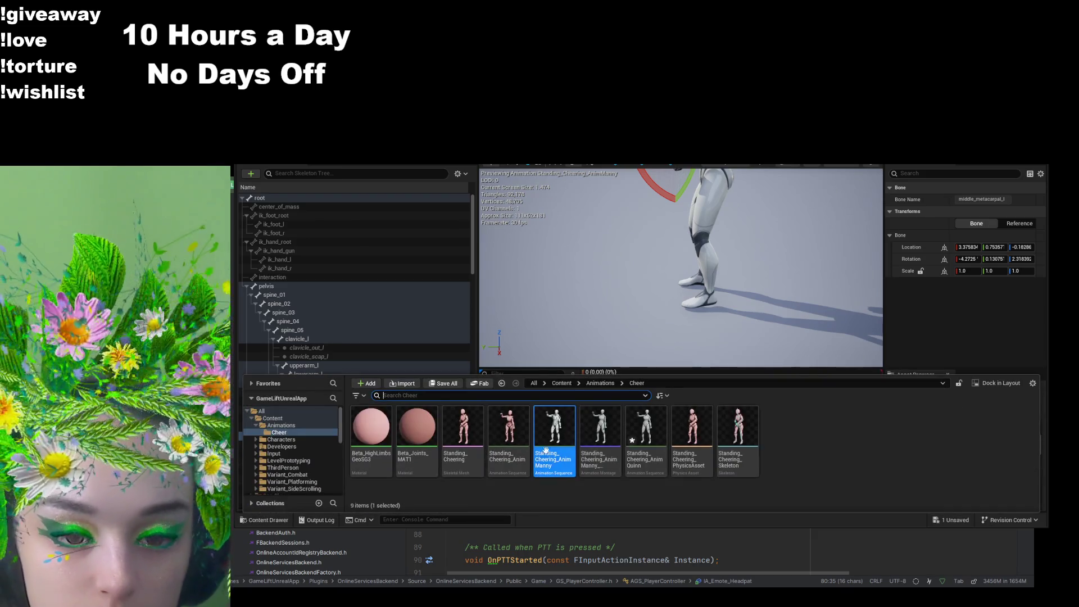
{"action": "key", "text": "Left"}
{"action": "key", "text": "Left"}
{"action": "key", "text": "Left"}
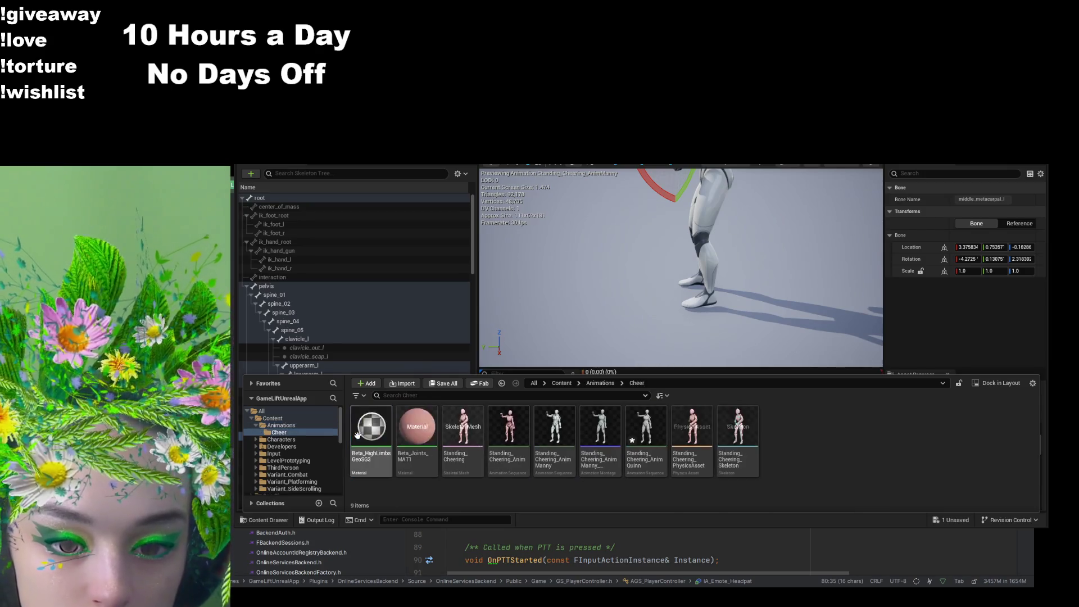
{"action": "key", "text": "ctrl+a"}
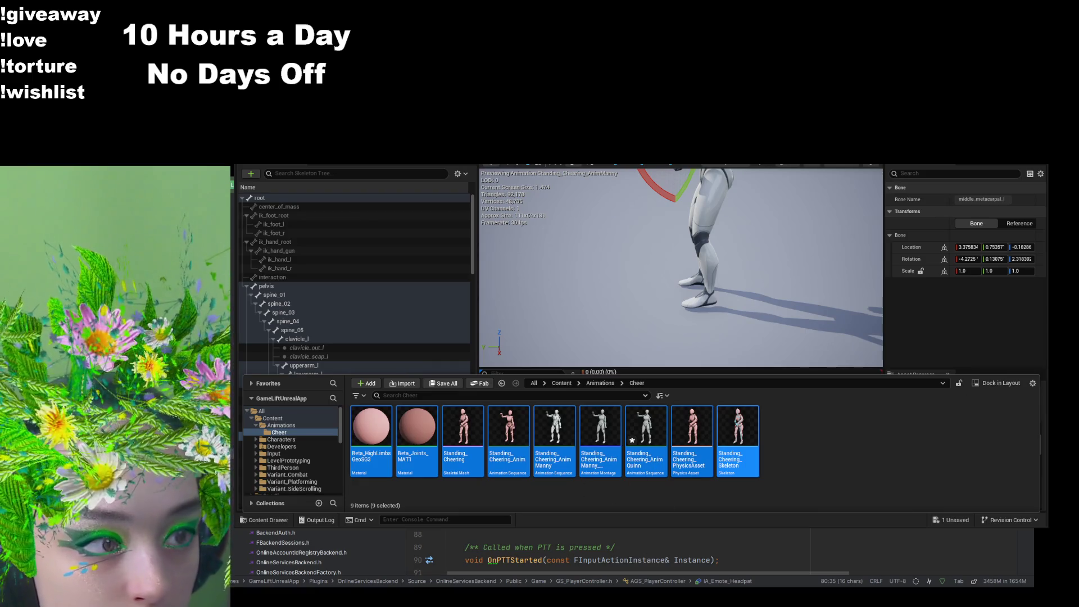
{"action": "key", "text": "ctrl+Tab"}
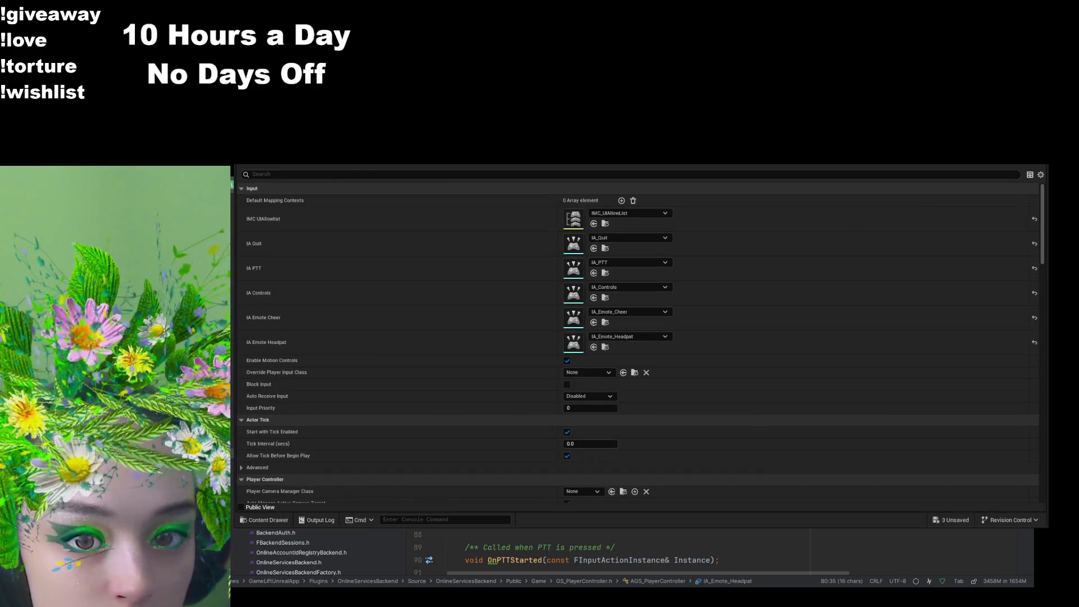
{"action": "left_click", "coordinate": [269, 520]}
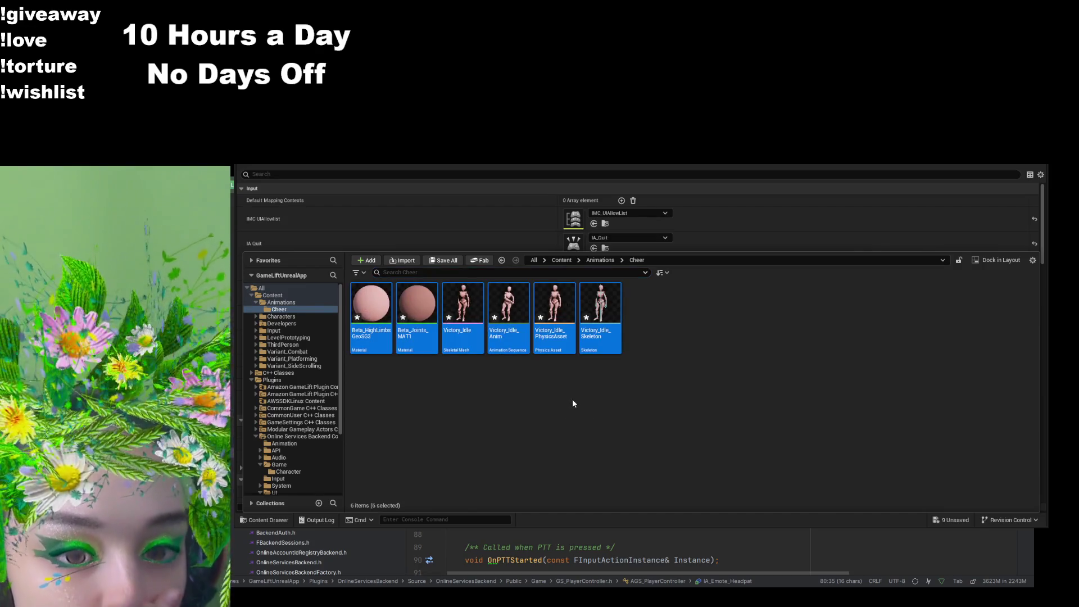
Step: Select Victory_Idle_Anim, close the Content Drawer, and switch to the WBP_EmoteRow_Cheer designer
{"action": "left_click", "coordinate": [539, 393]}
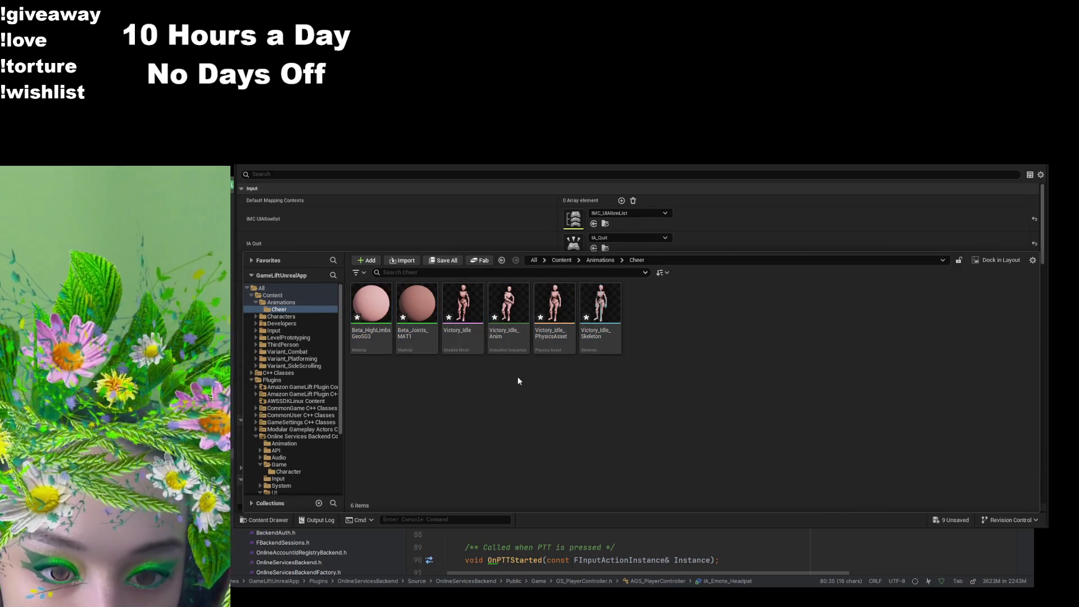
{"action": "left_click", "coordinate": [510, 348]}
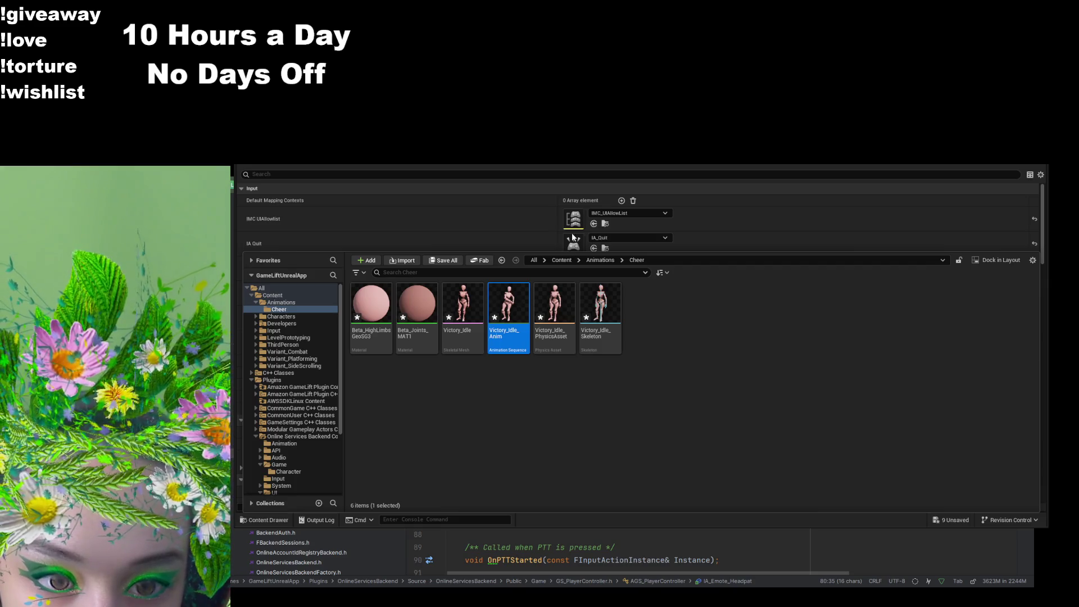
{"action": "left_click", "coordinate": [835, 243]}
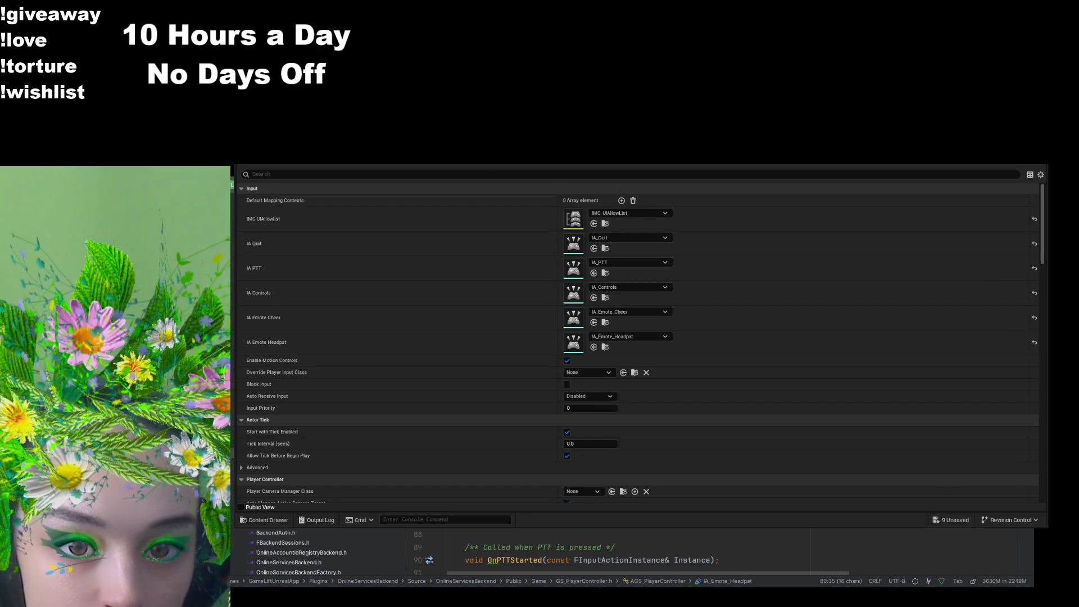
{"action": "key", "text": "ctrl+Tab"}
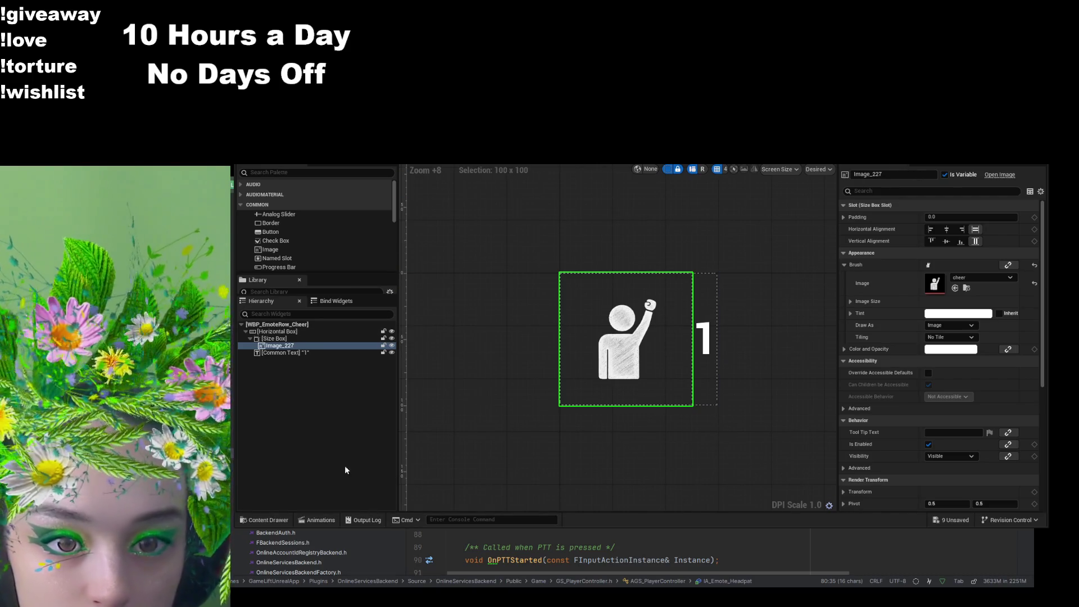
Step: Show the Cheer folder's six Victory_Idle assets in the Content Drawer
{"action": "left_click", "coordinate": [264, 520]}
Step: Delete the six Victory Idle assets, then select the newly imported Victory_Idle_1_Anim sequence
{"action": "left_click", "coordinate": [600, 315]}
{"action": "left_click", "coordinate": [371, 314], "text": "shift"}
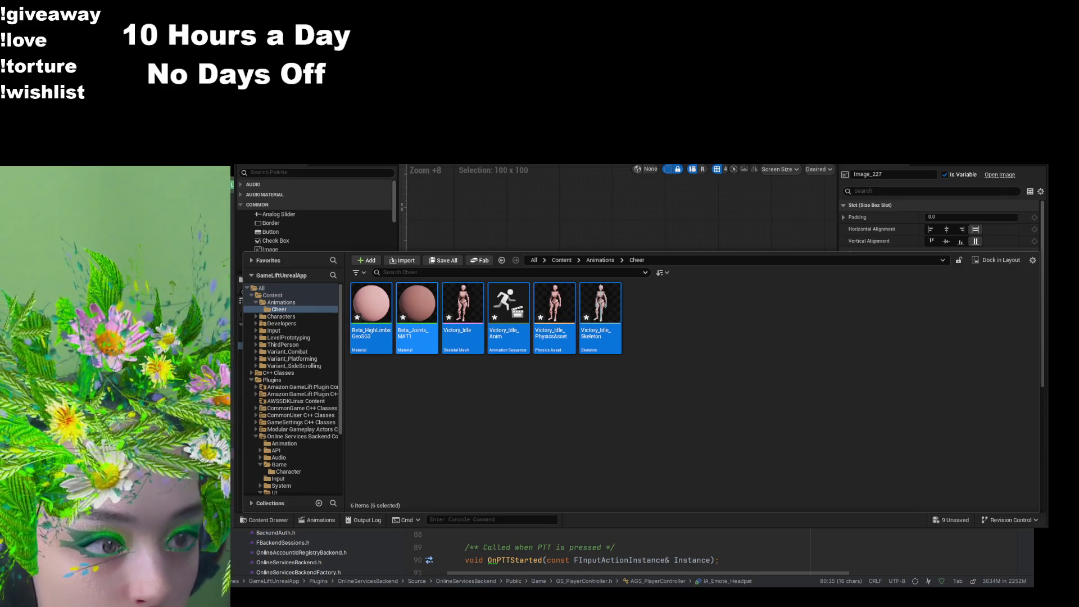
{"action": "key", "text": "Delete"}
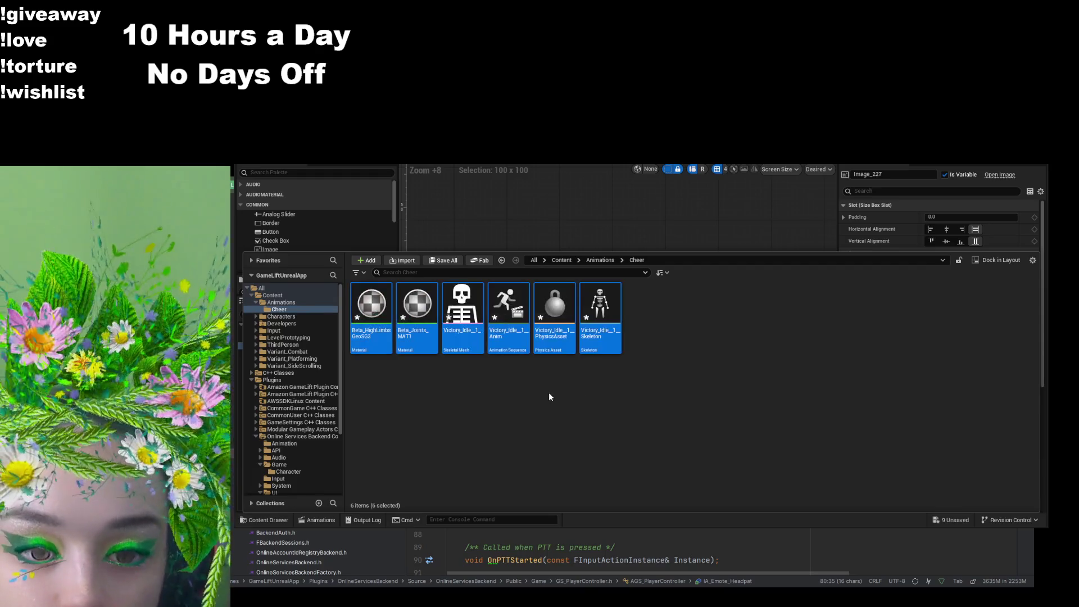
{"action": "left_click", "coordinate": [509, 317]}
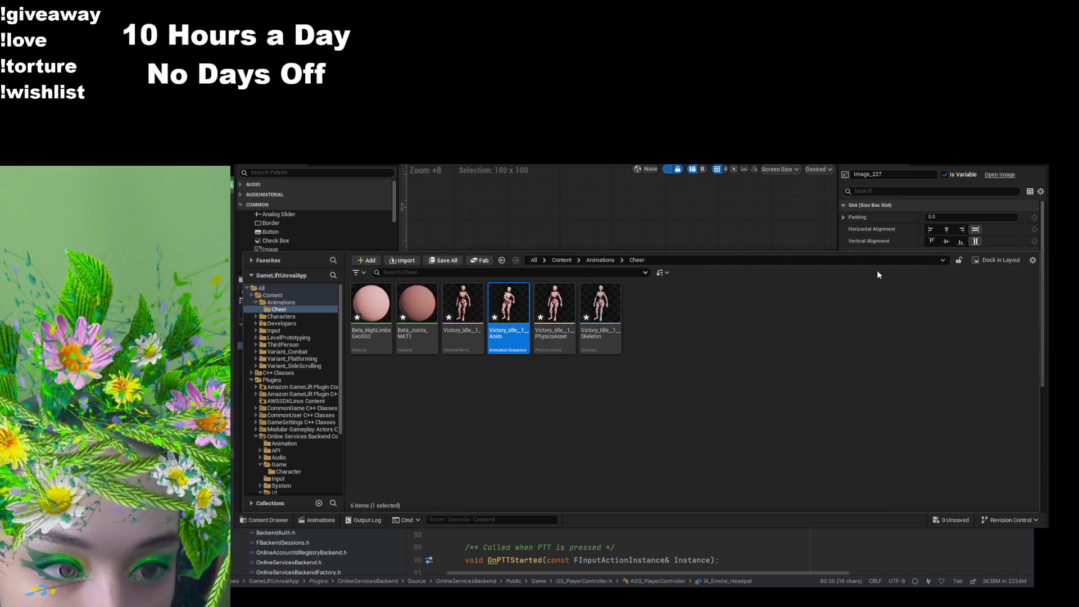
{"action": "left_click", "coordinate": [874, 234]}
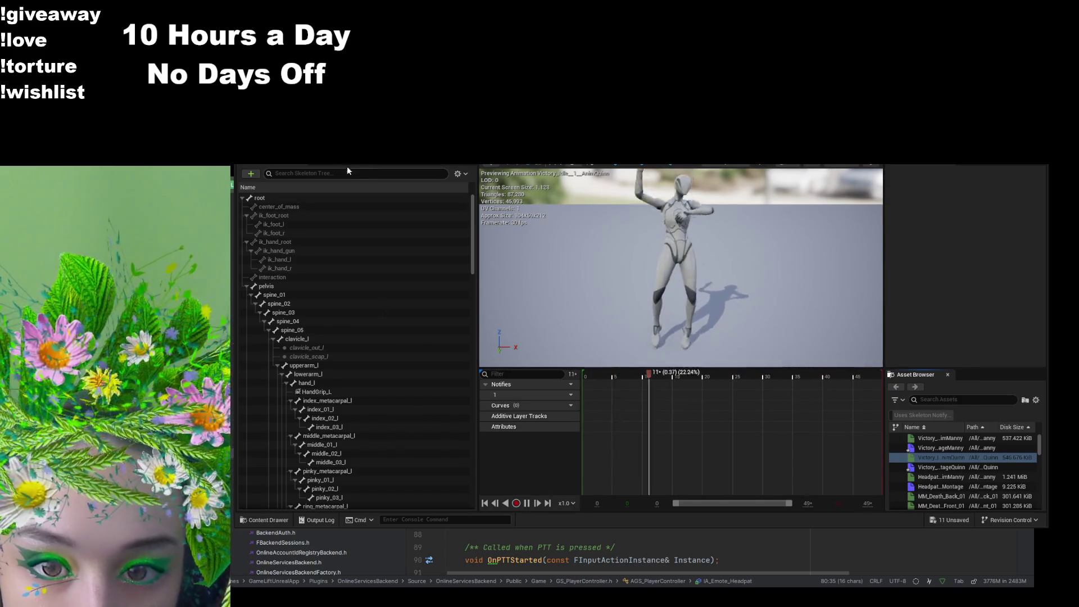
Step: Show the animation's Asset Details, then browse the Cheer folder in the Content Drawer
{"action": "left_click", "coordinate": [350, 161]}
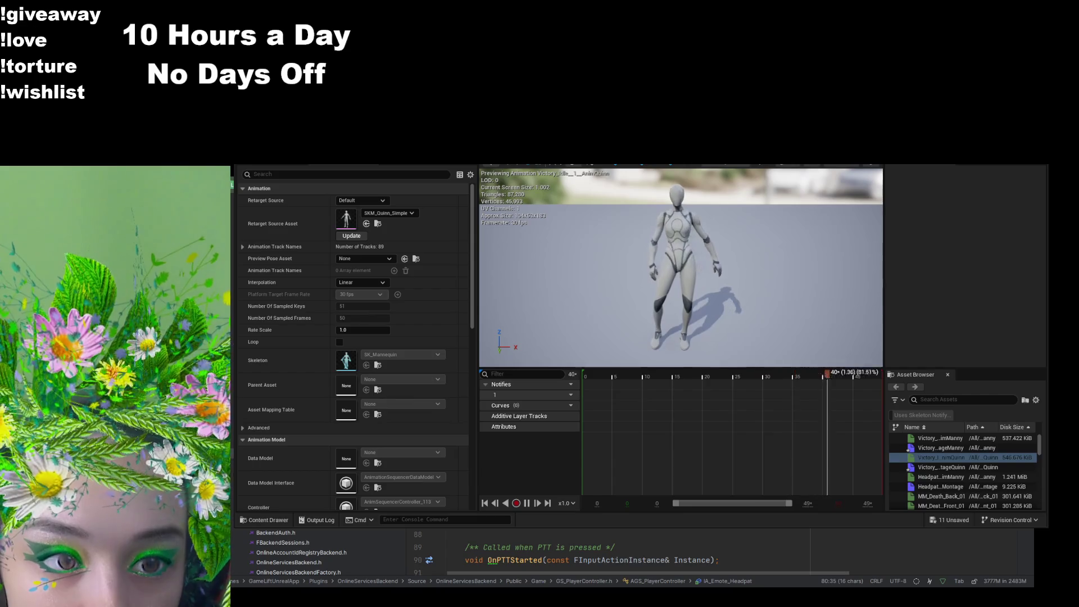
{"action": "left_click", "coordinate": [265, 520]}
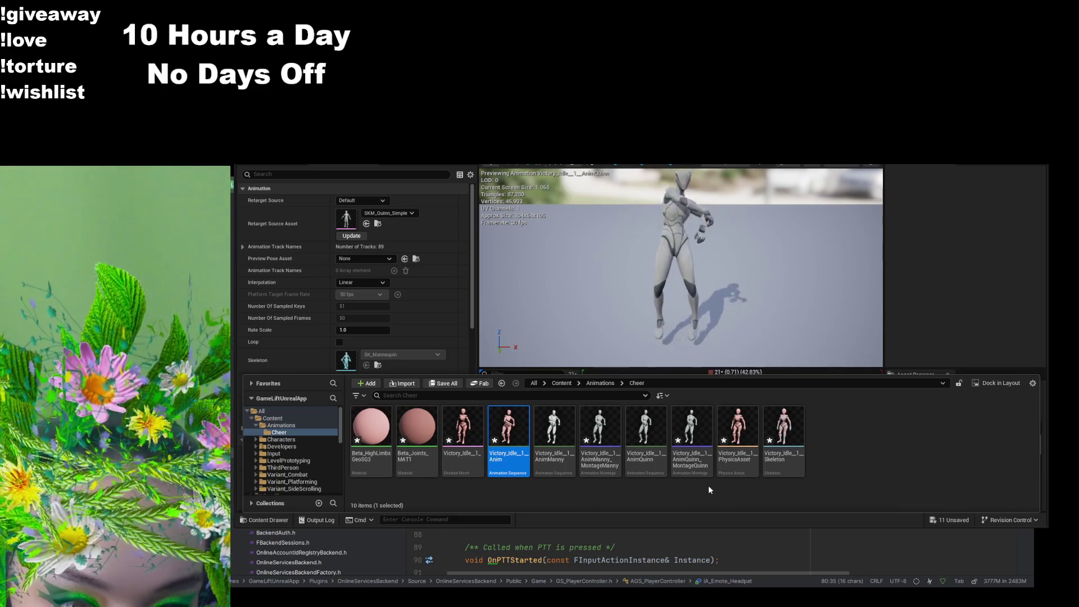
Step: Open the Manny cheer montage and view its asset details
{"action": "double_click", "coordinate": [600, 462]}
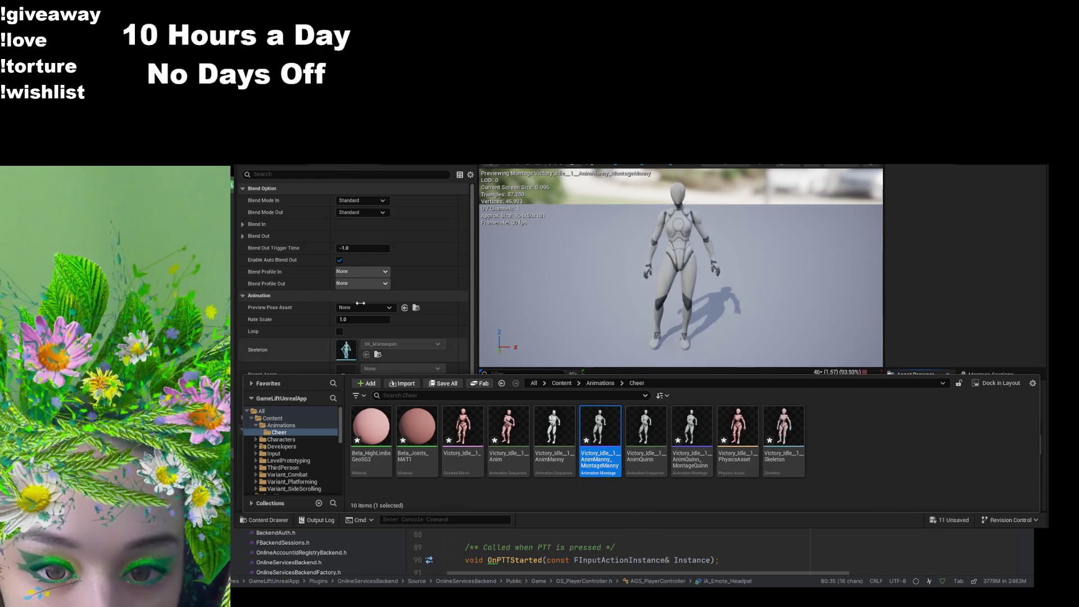
{"action": "left_click", "coordinate": [270, 161]}
{"action": "left_click", "coordinate": [293, 161]}
{"action": "scroll", "coordinate": [396, 281], "scroll_direction": "down", "scroll_amount": 5}
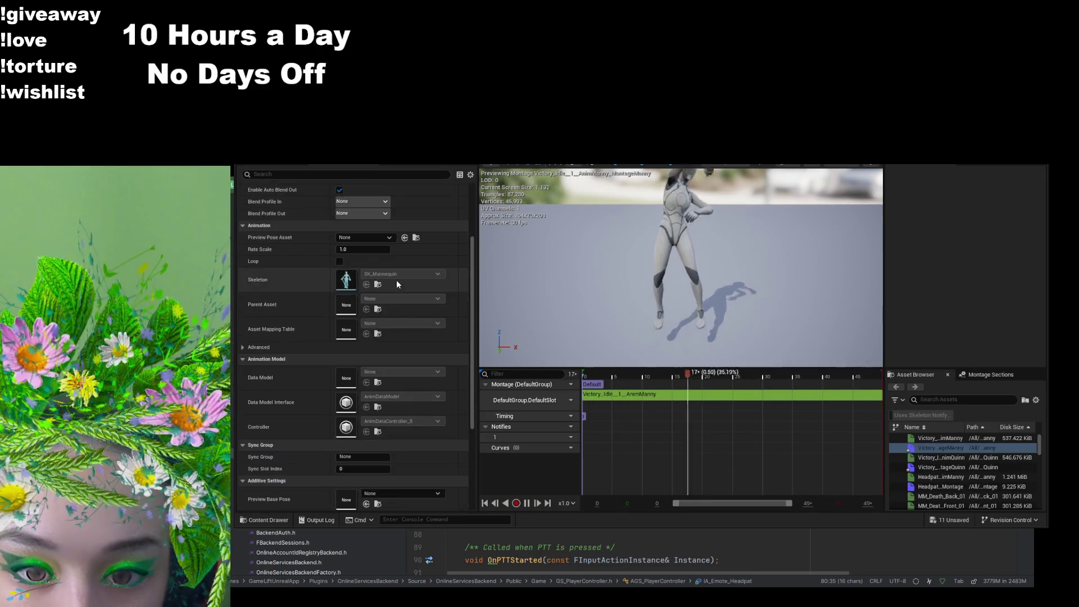
{"action": "scroll", "coordinate": [396, 286], "scroll_direction": "up", "scroll_amount": 5}
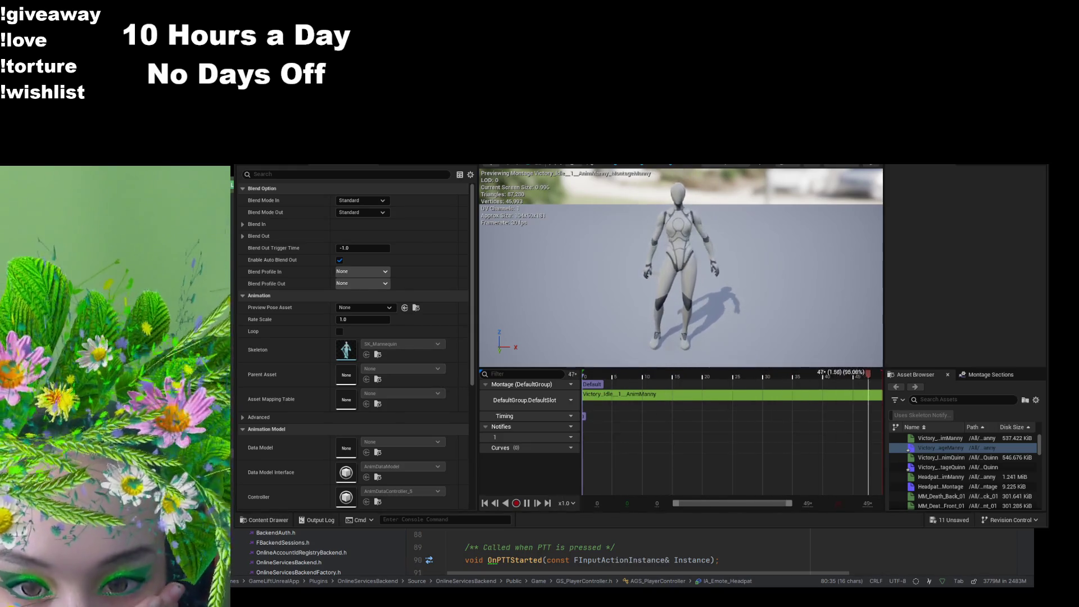
Step: Set the montage's preview mesh to SKM_Manny, save it, and return to the level editor
{"action": "left_click", "coordinate": [995, 163]}
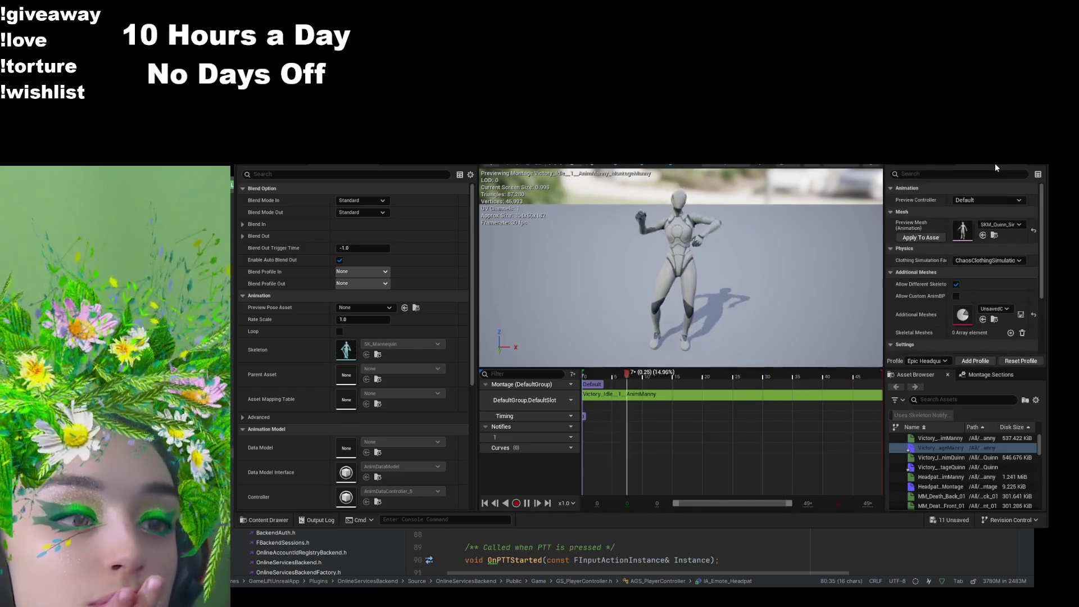
{"action": "left_click", "coordinate": [1033, 230]}
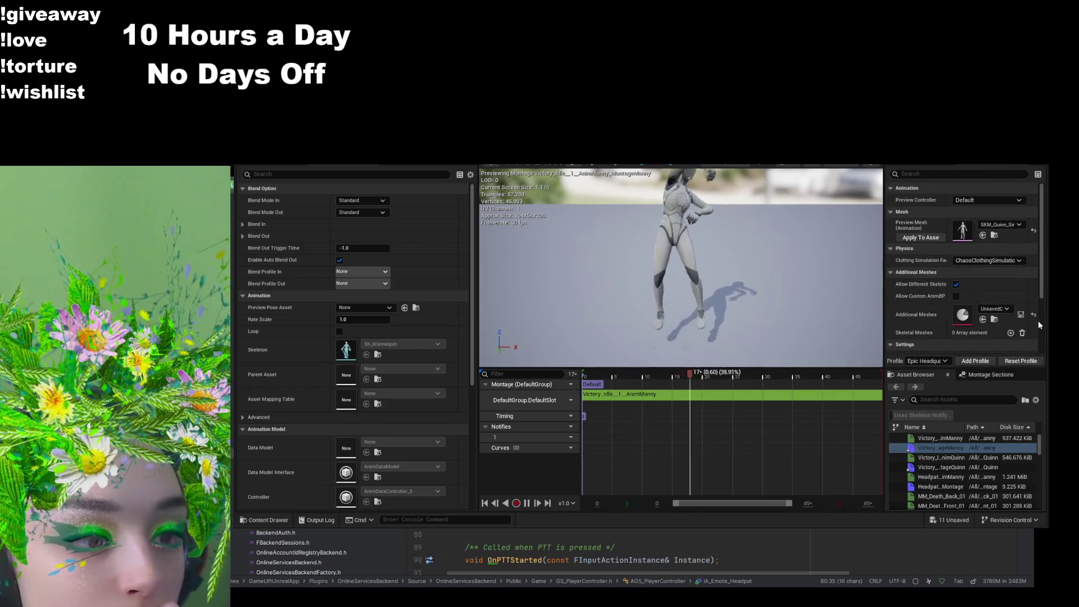
{"action": "key", "text": "ctrl+s"}
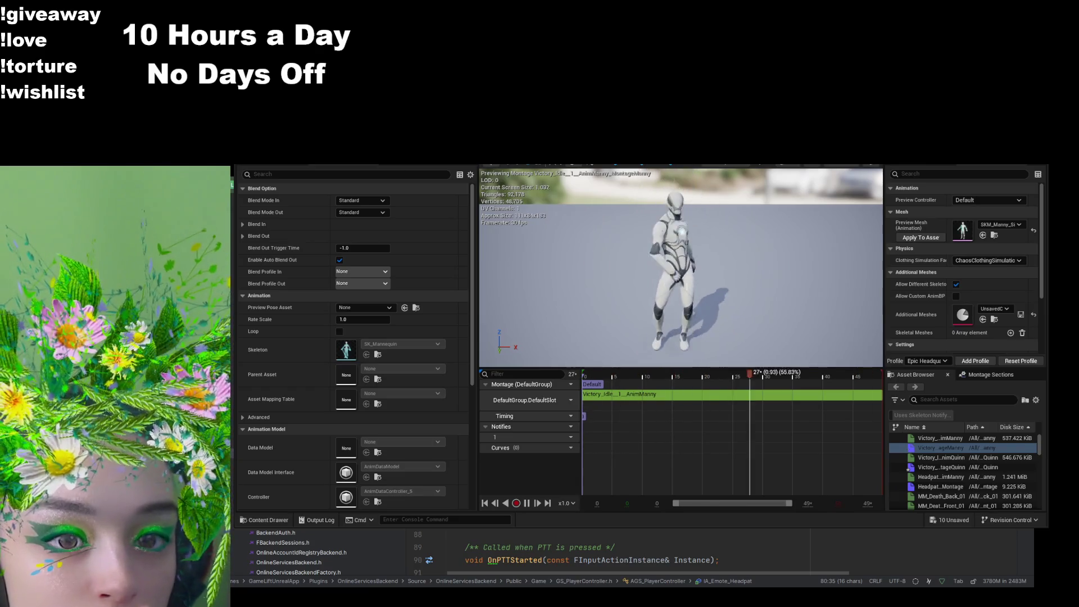
{"action": "left_click", "coordinate": [579, 164]}
{"action": "left_click", "coordinate": [394, 164]}
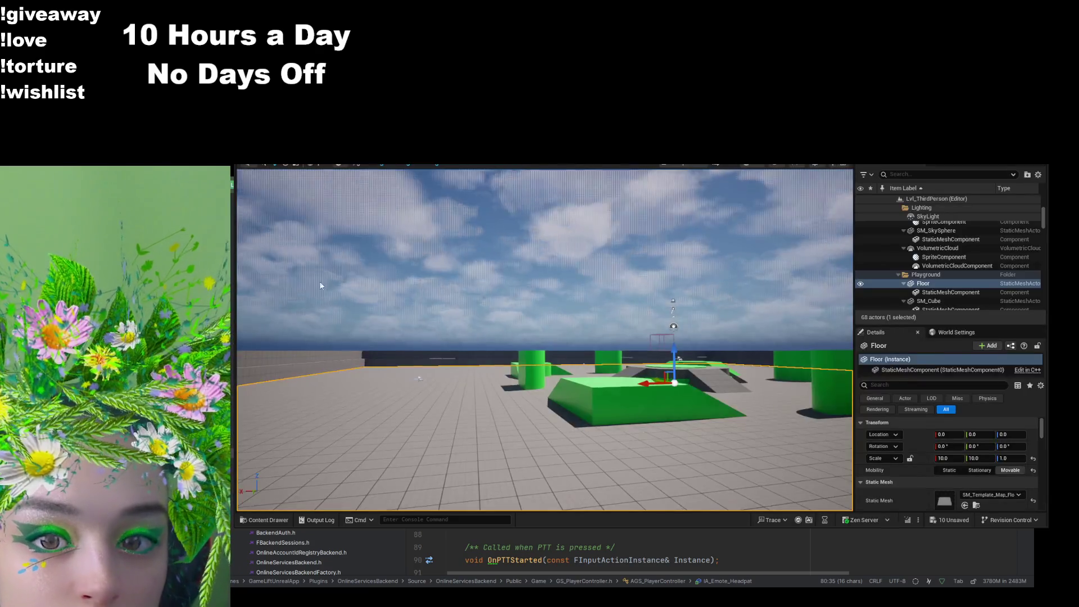
Step: Search the Content folder for 'thirdpe' and open BP_ThirdPersonCharacter
{"action": "left_click", "coordinate": [269, 524]}
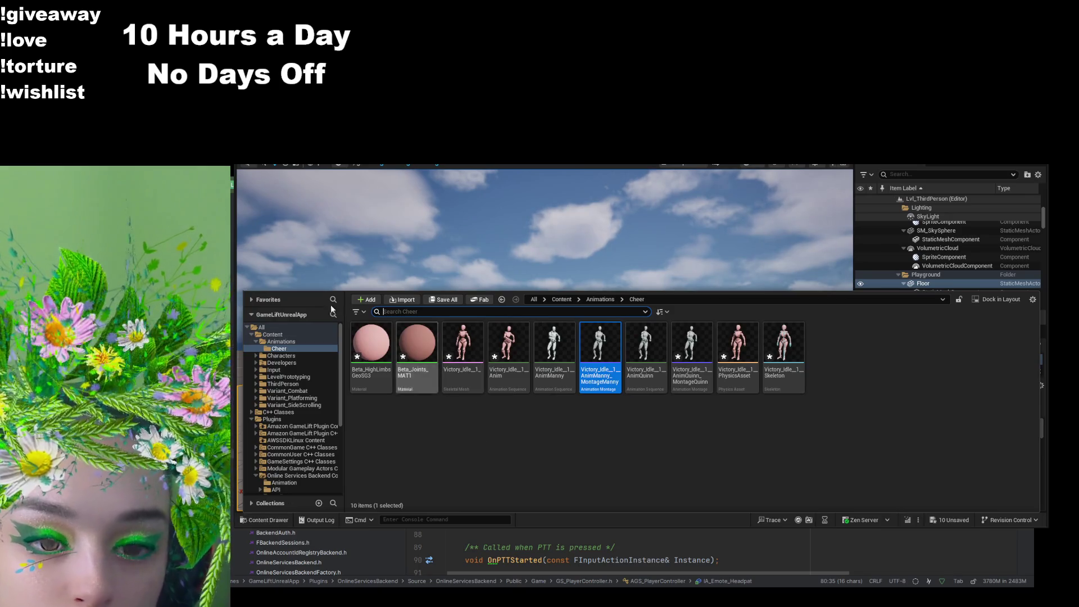
{"action": "left_click", "coordinate": [272, 334]}
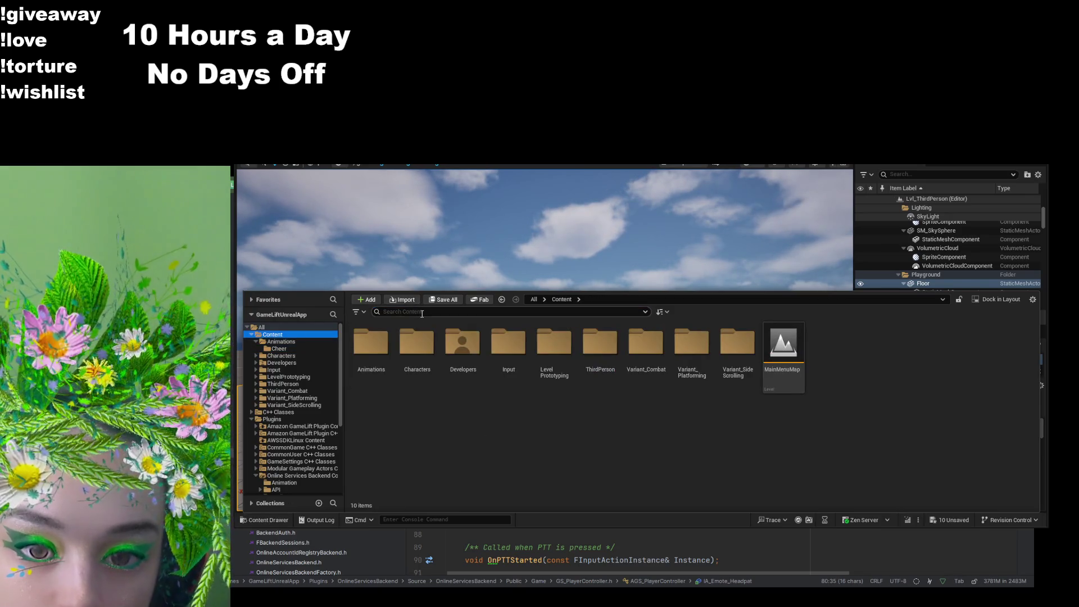
{"action": "type", "text": "c"}
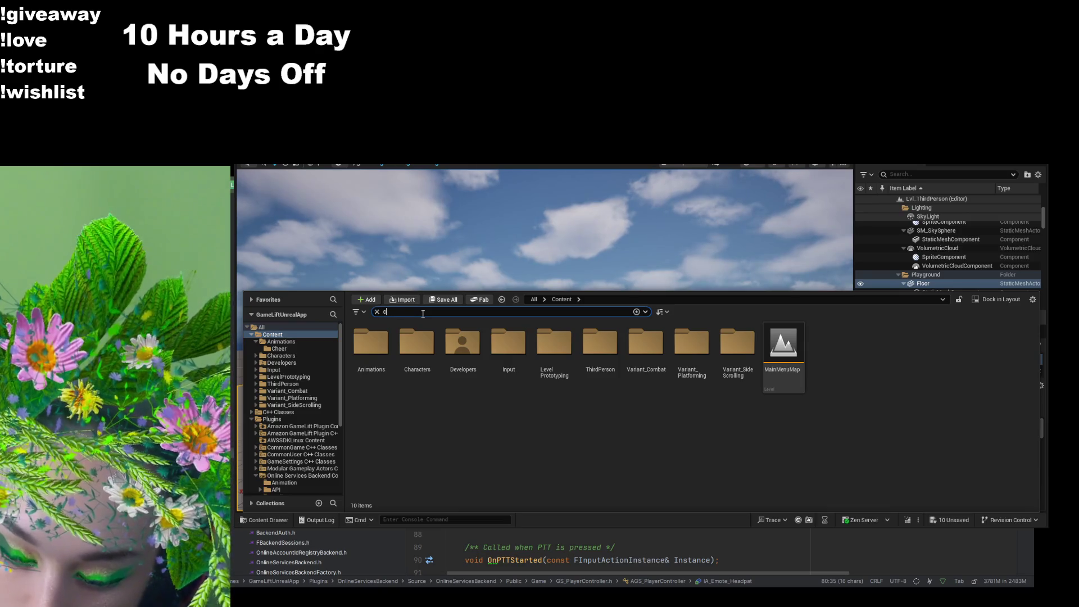
{"action": "key", "text": "BackSpace"}
{"action": "type", "text": "thirdpe"}
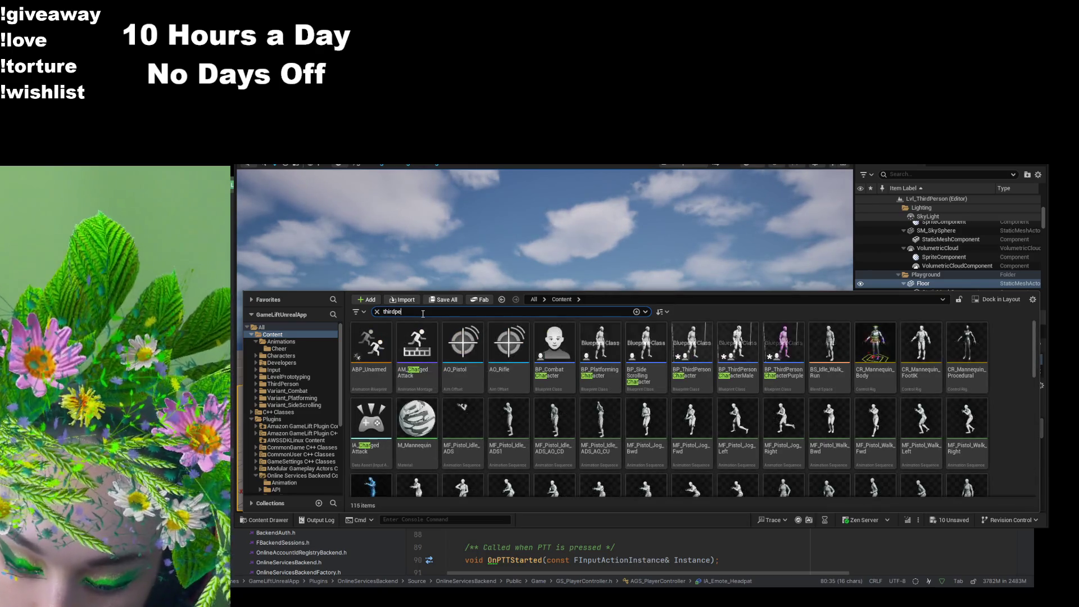
{"action": "double_click", "coordinate": [371, 343]}
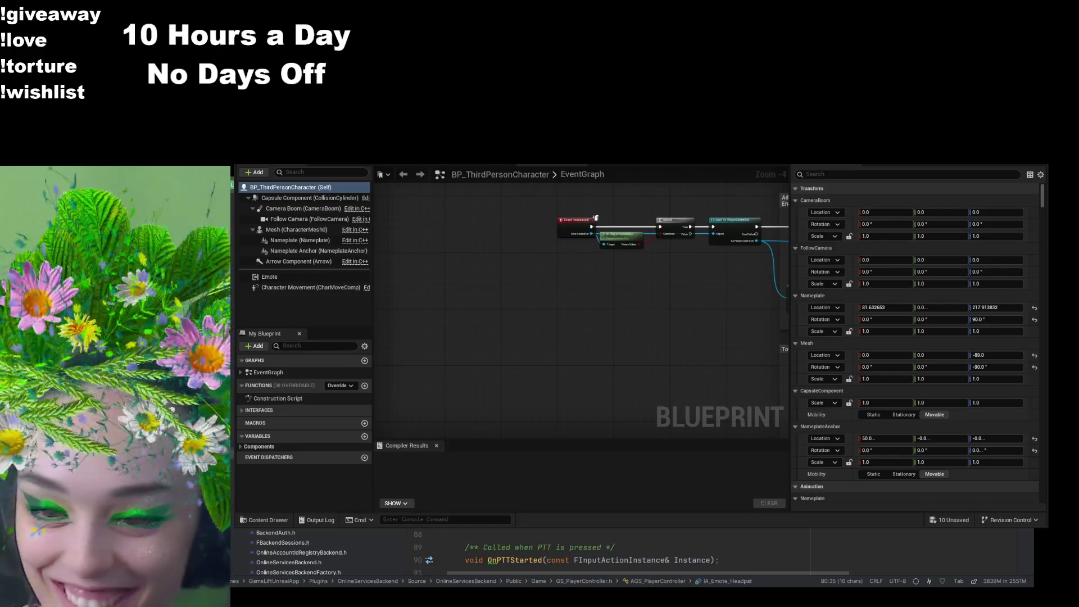
Step: Filter the blueprint's Details with 'anim' and select the Emote component
{"action": "left_click", "coordinate": [280, 520]}
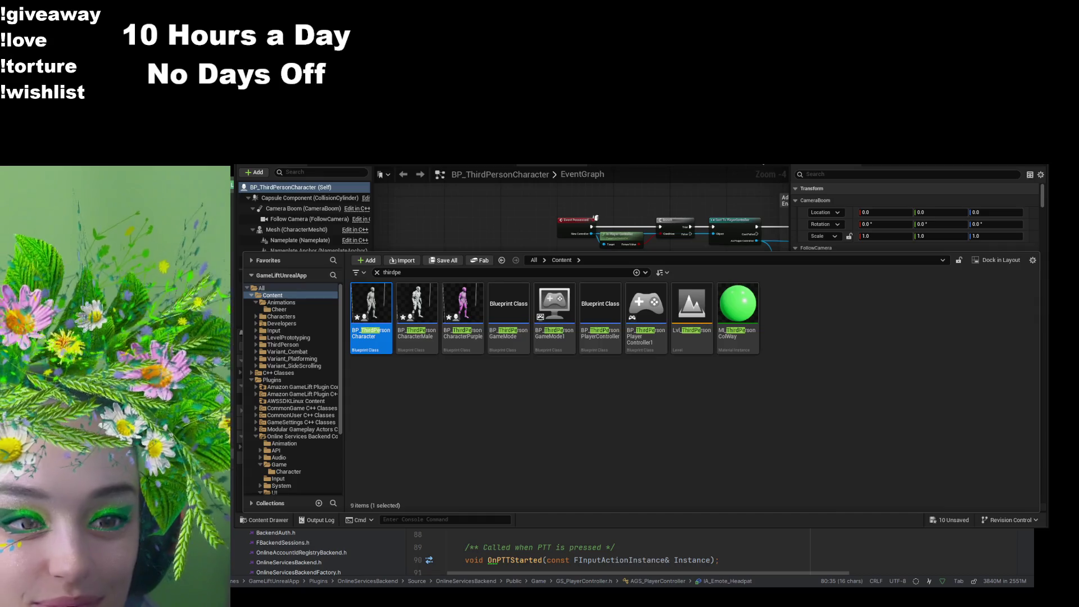
{"action": "left_click_drag", "start_coordinate": [495, 251], "coordinate": [495, 312]}
{"action": "key", "text": "ctrl+space"}
{"action": "left_click", "coordinate": [871, 174]}
{"action": "type", "text": "anim"}
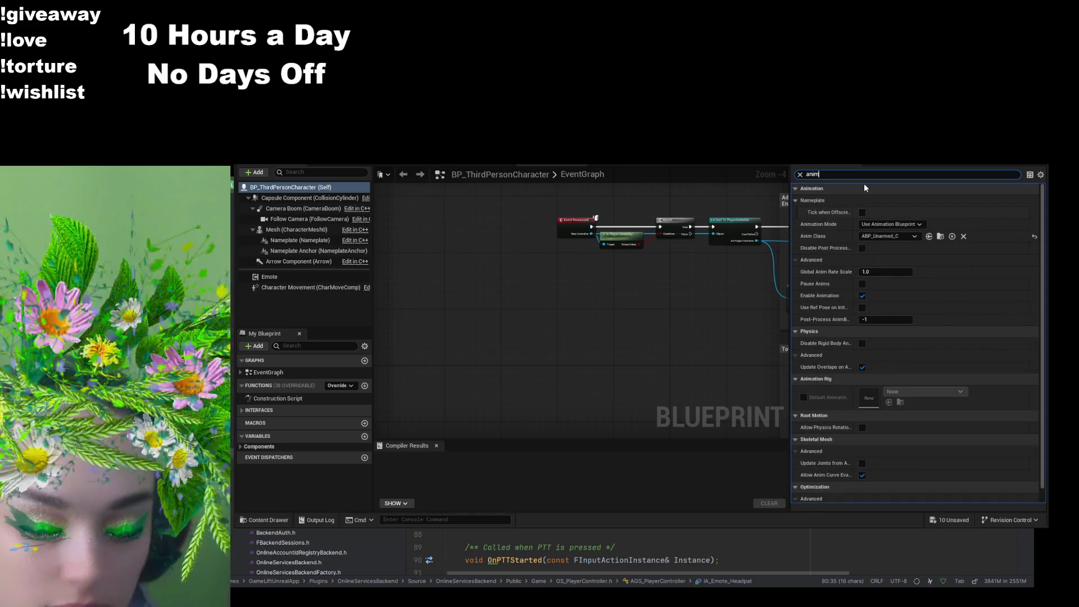
{"action": "key", "text": "ctrl+a"}
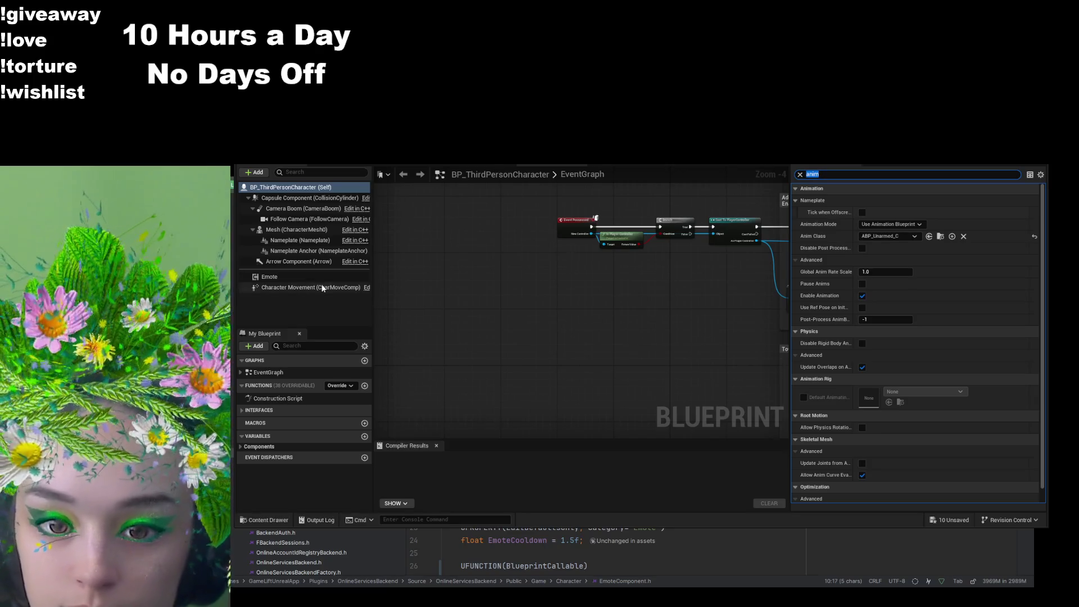
{"action": "left_click", "coordinate": [304, 275]}
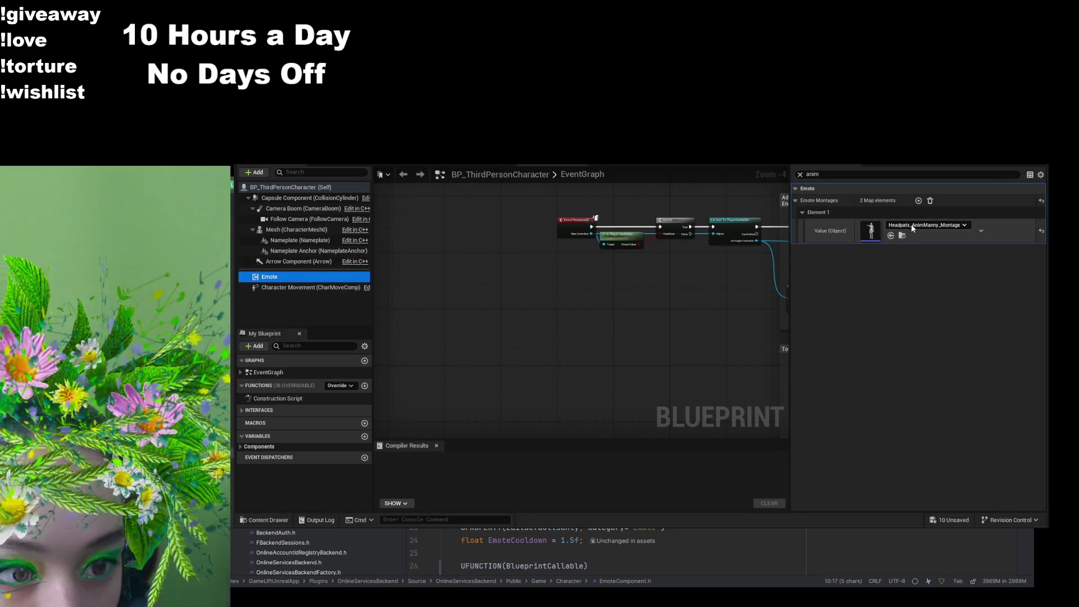
Step: Clear the existing Emote Montages entries and filter the Details by 'emotem'
{"action": "left_click", "coordinate": [919, 201]}
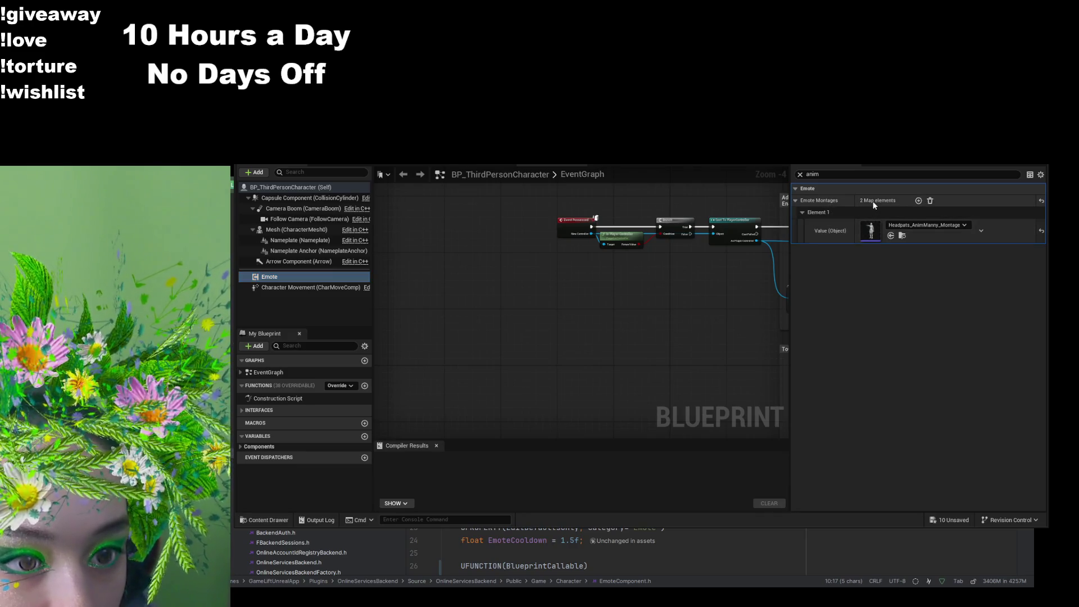
{"action": "left_click", "coordinate": [918, 200]}
{"action": "left_click", "coordinate": [795, 201]}
{"action": "left_click", "coordinate": [794, 201]}
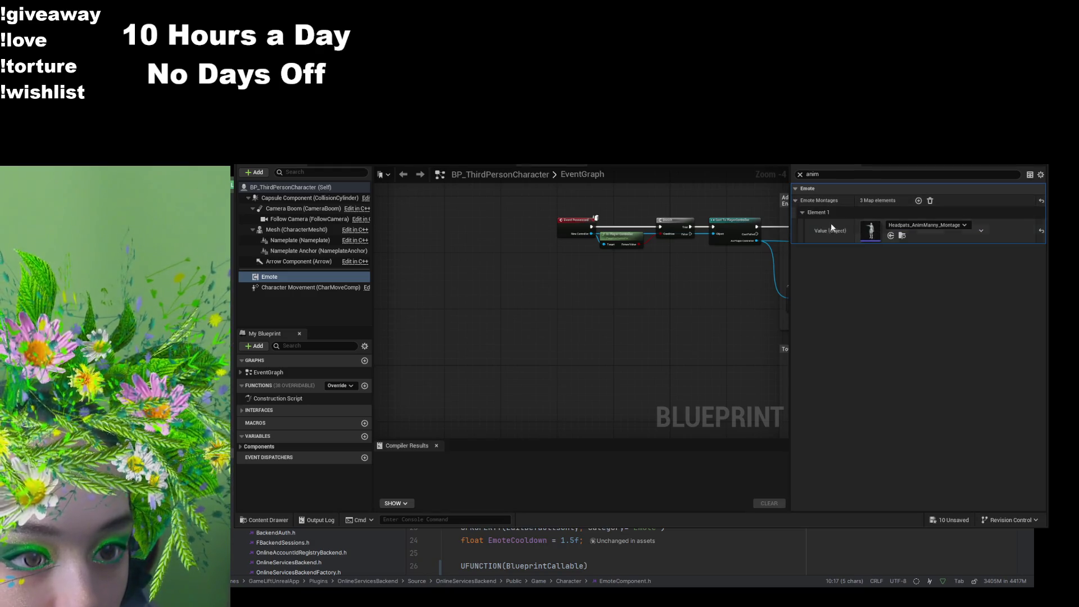
{"action": "left_click", "coordinate": [930, 201]}
{"action": "left_click", "coordinate": [861, 174]}
{"action": "key", "text": "ctrl+a"}
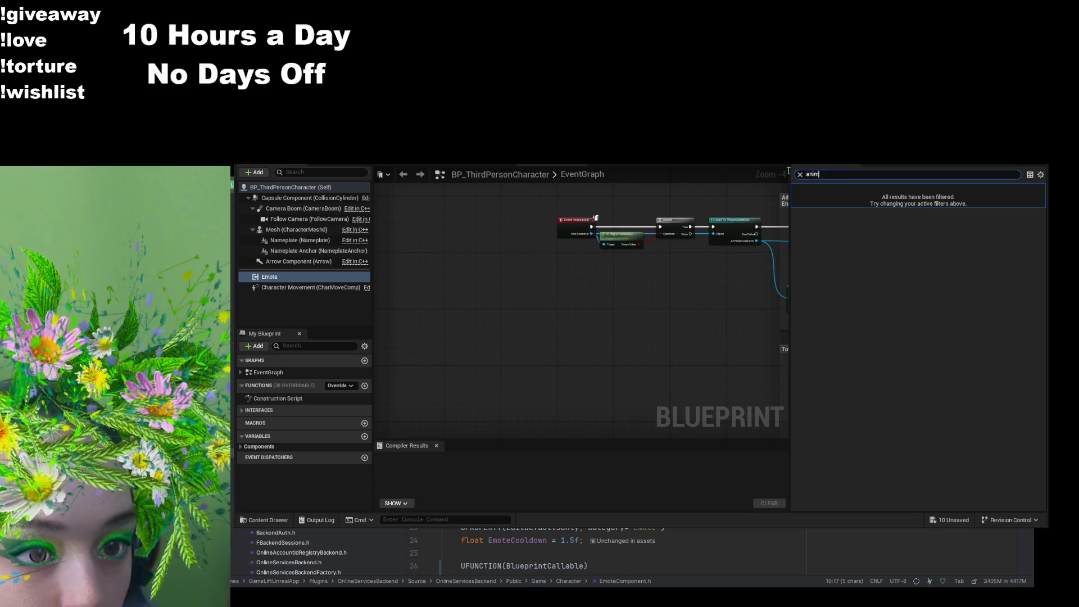
{"action": "type", "text": "emotem"}
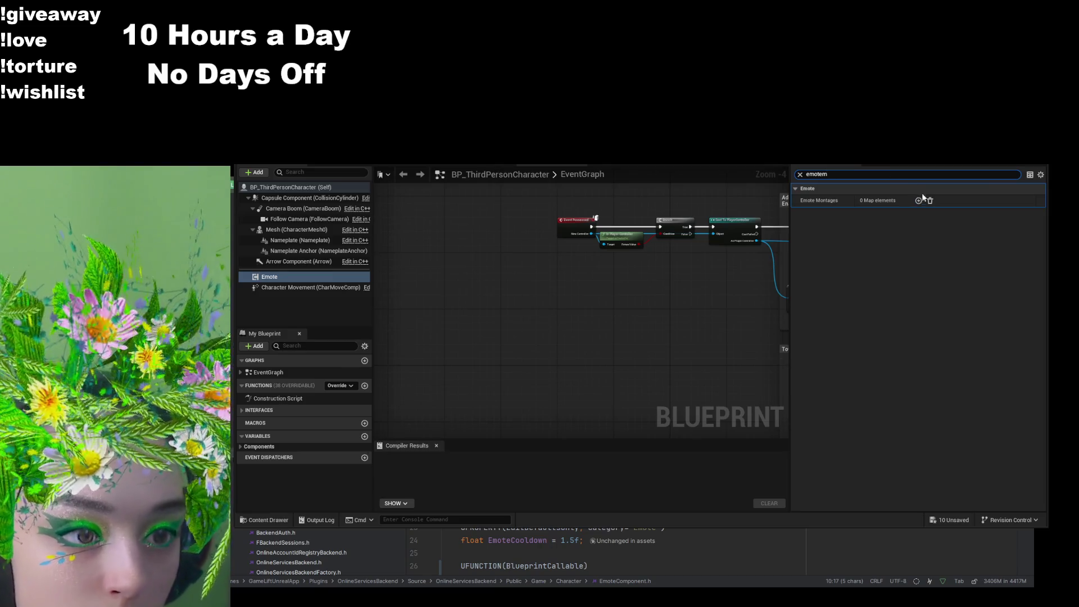
Step: Map Emote.Cheer to the Quinn cheer montage, add an Emote.Headpat entry, and compile
{"action": "left_click", "coordinate": [918, 200]}
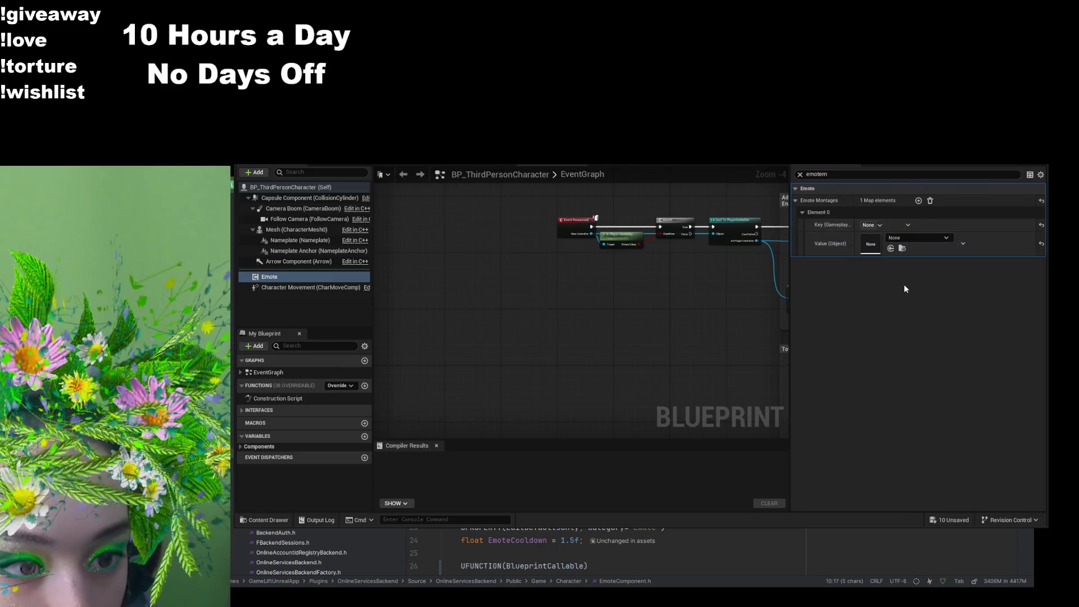
{"action": "type", "text": "Emote.Cheer"}
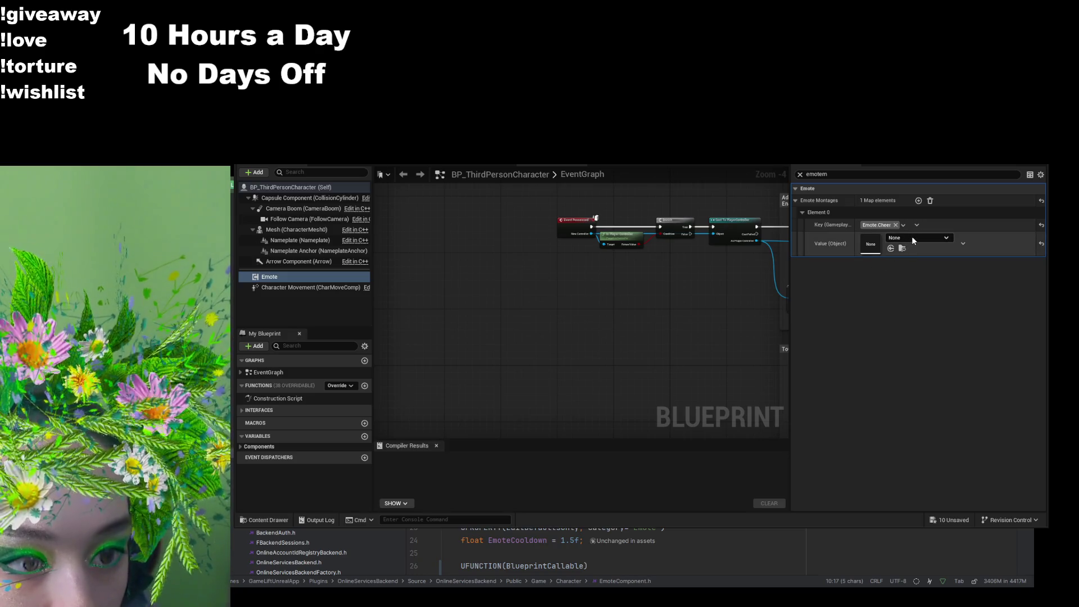
{"action": "key", "text": "ctrl+v"}
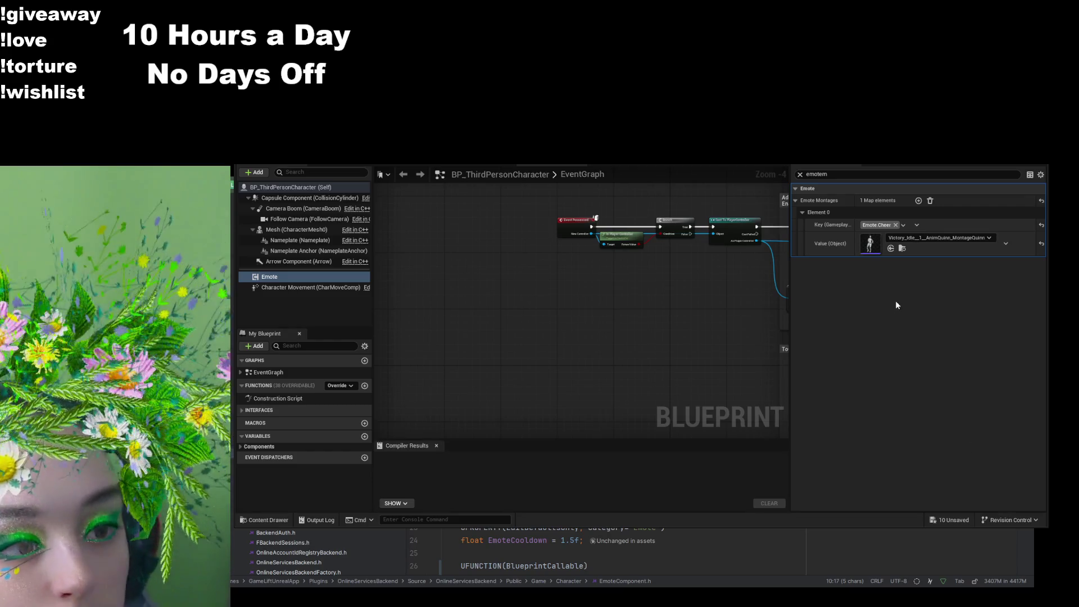
{"action": "left_click", "coordinate": [918, 200]}
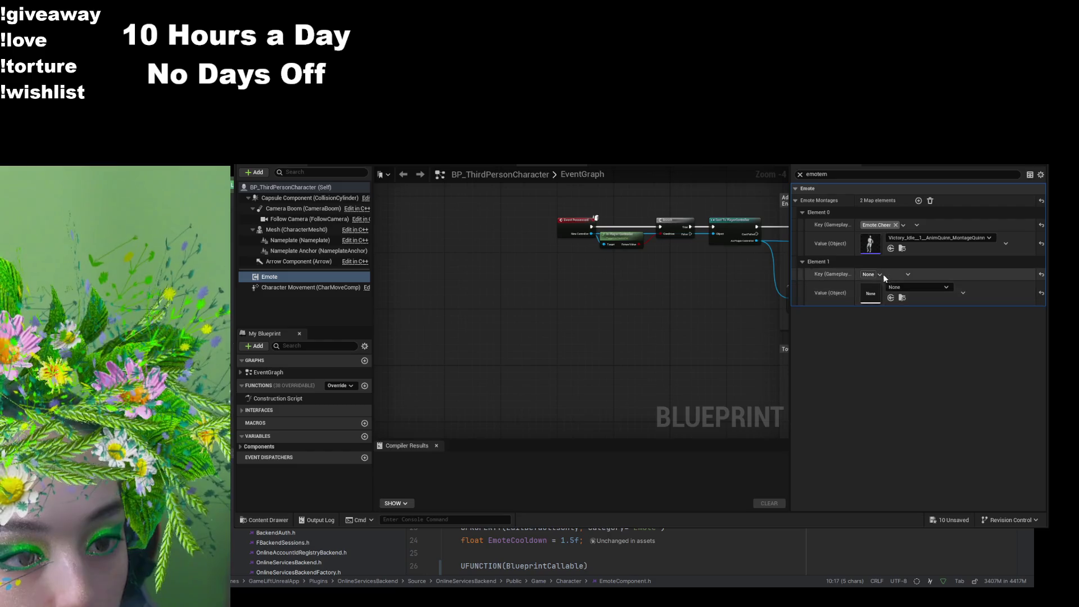
{"action": "key", "text": "ctrl+v"}
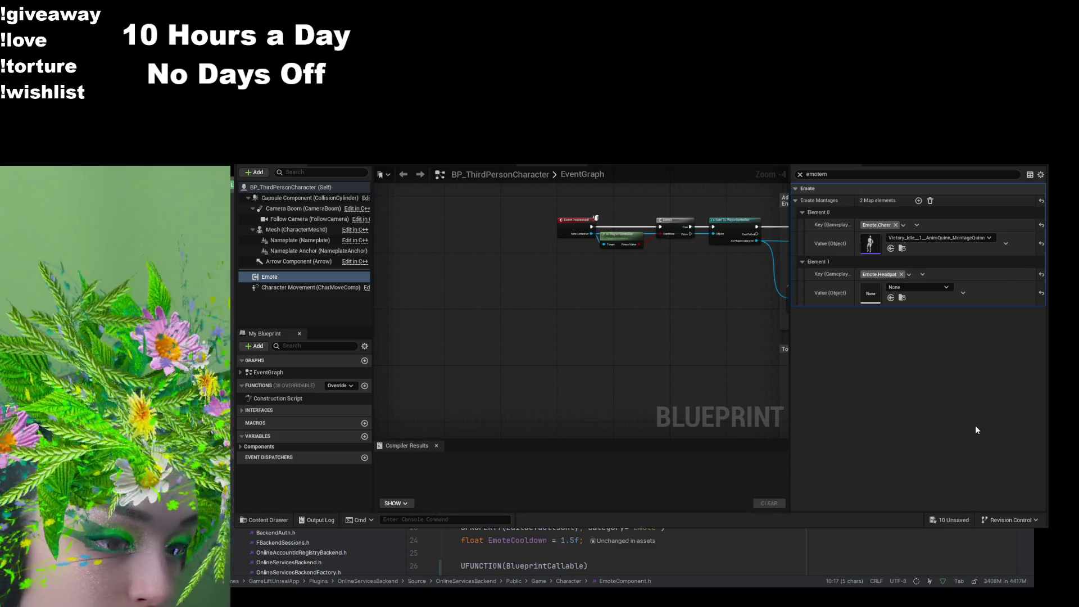
{"action": "key", "text": "F7"}
{"action": "left_click", "coordinate": [263, 520]}
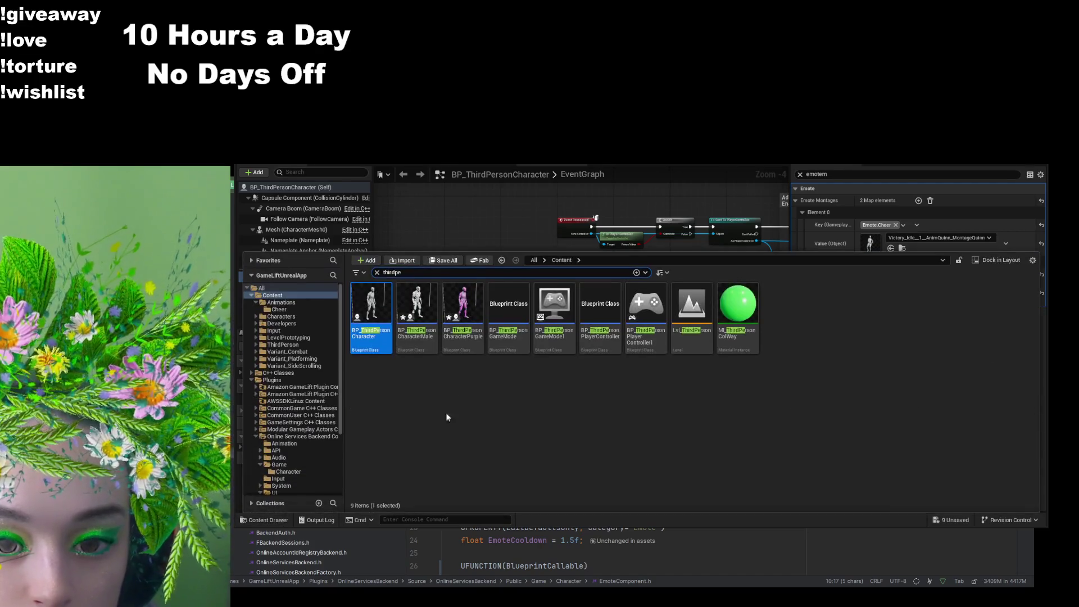
Step: In BP_ThirdPersonCharacterMale, map the Emote component's Emote.Cheer to the Victory_Idle_1 Manny montage
{"action": "double_click", "coordinate": [417, 309]}
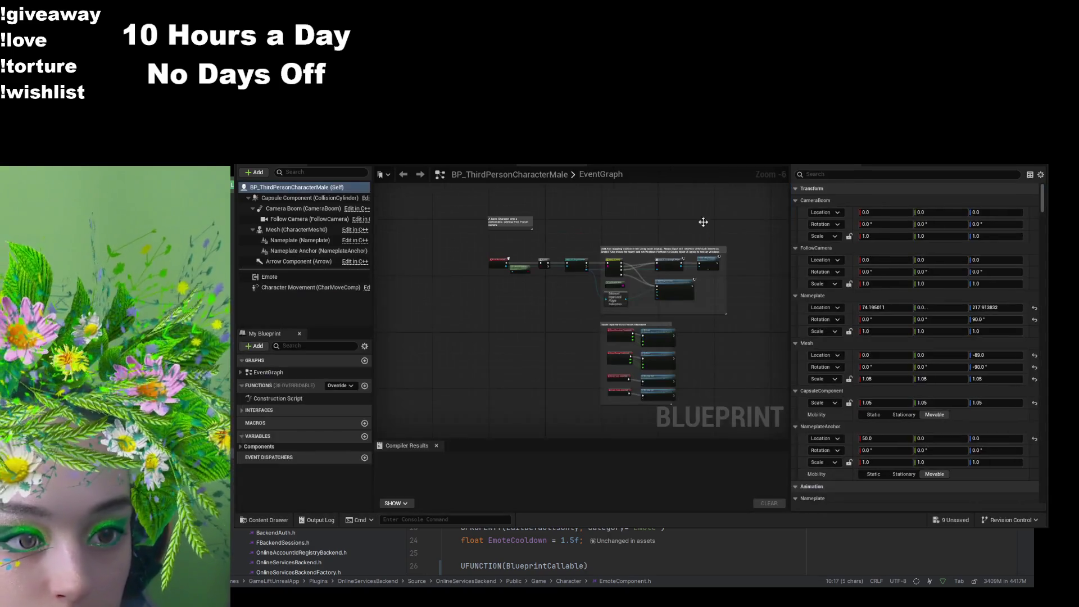
{"action": "left_click", "coordinate": [853, 175]}
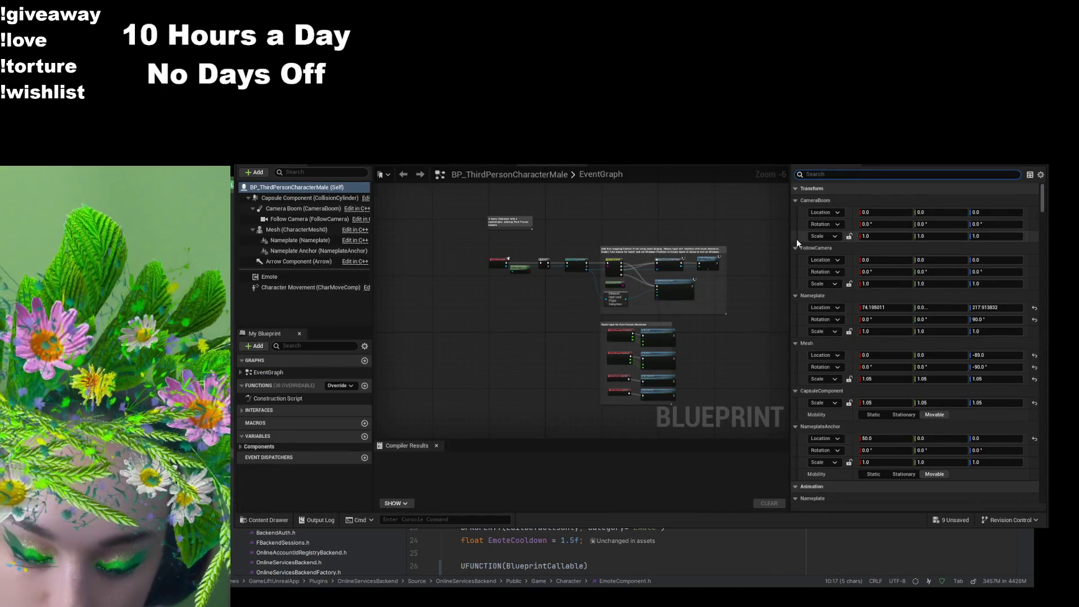
{"action": "type", "text": "mont"}
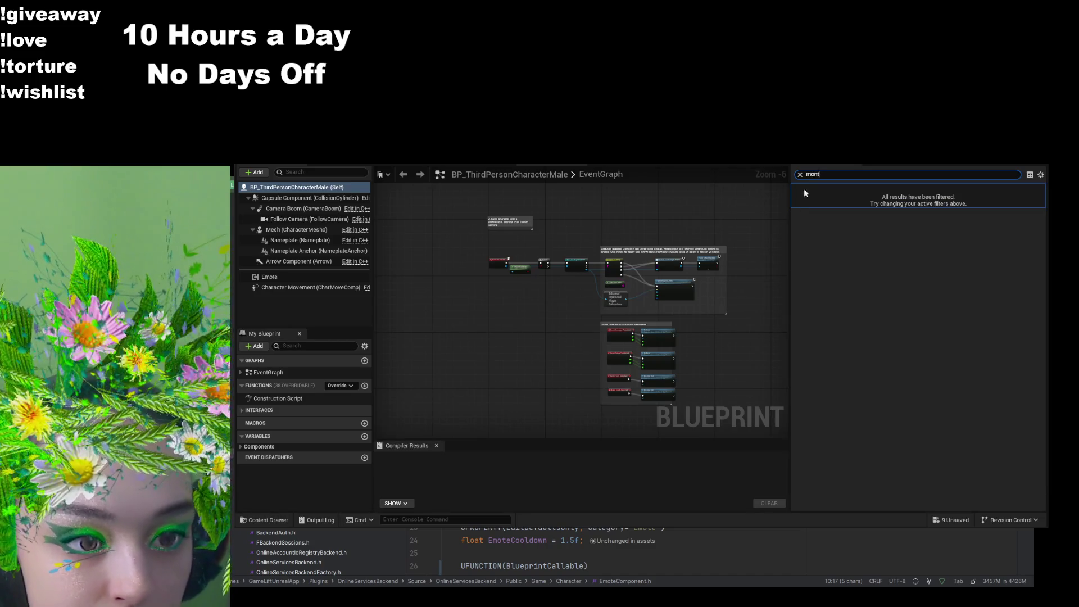
{"action": "left_click", "coordinate": [326, 277]}
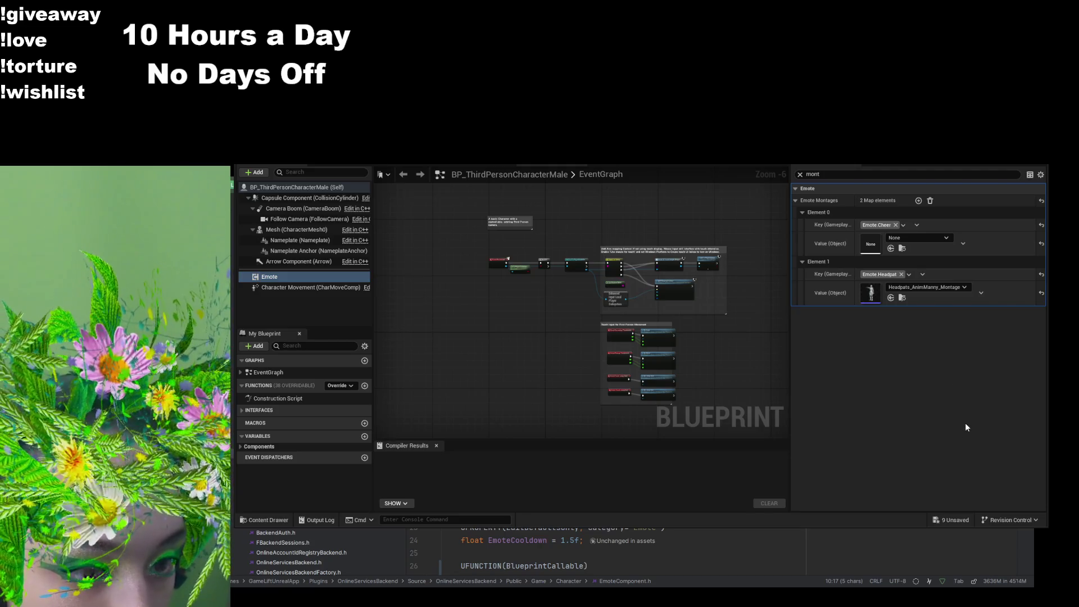
{"action": "left_click", "coordinate": [890, 248]}
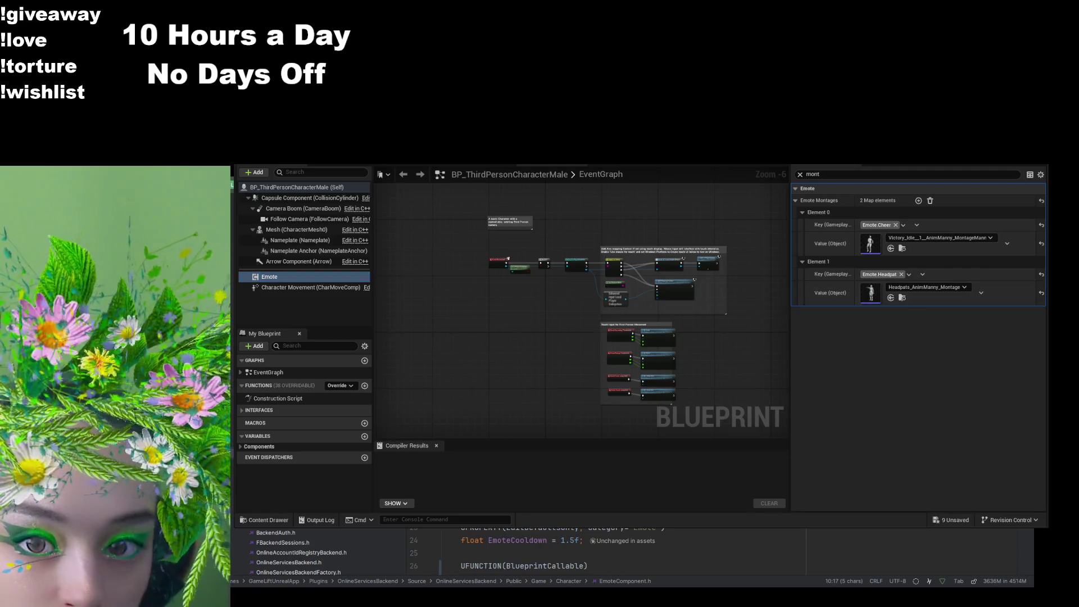
{"action": "left_click", "coordinate": [264, 519]}
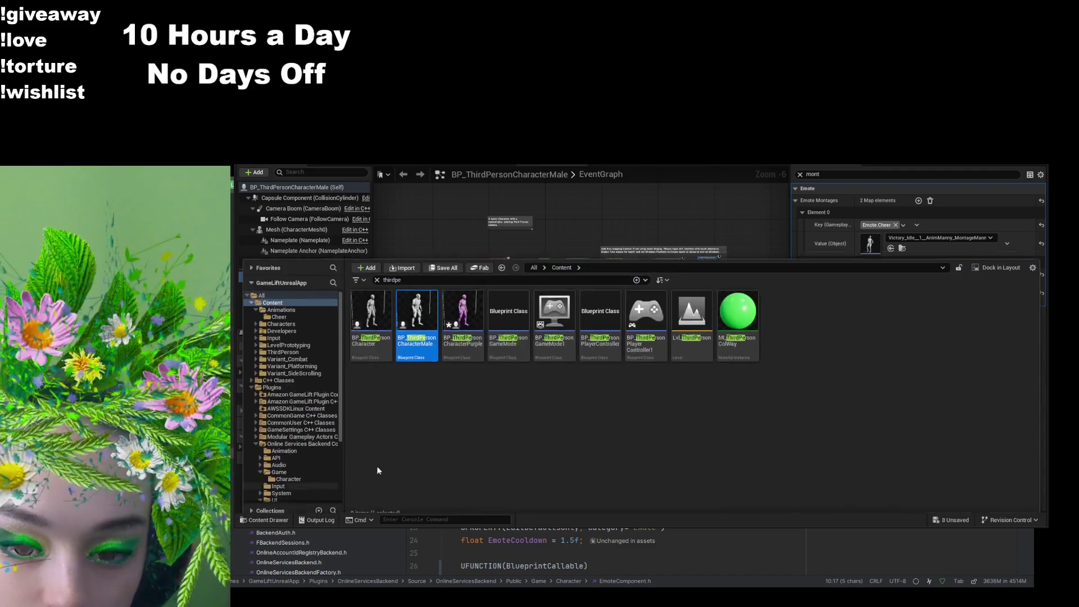
Step: Map BP_ThirdPersonCharacterPurple's Emote.Cheer to the Victory_Idle_1 Quinn montage and compile the blueprint
{"action": "double_click", "coordinate": [462, 314]}
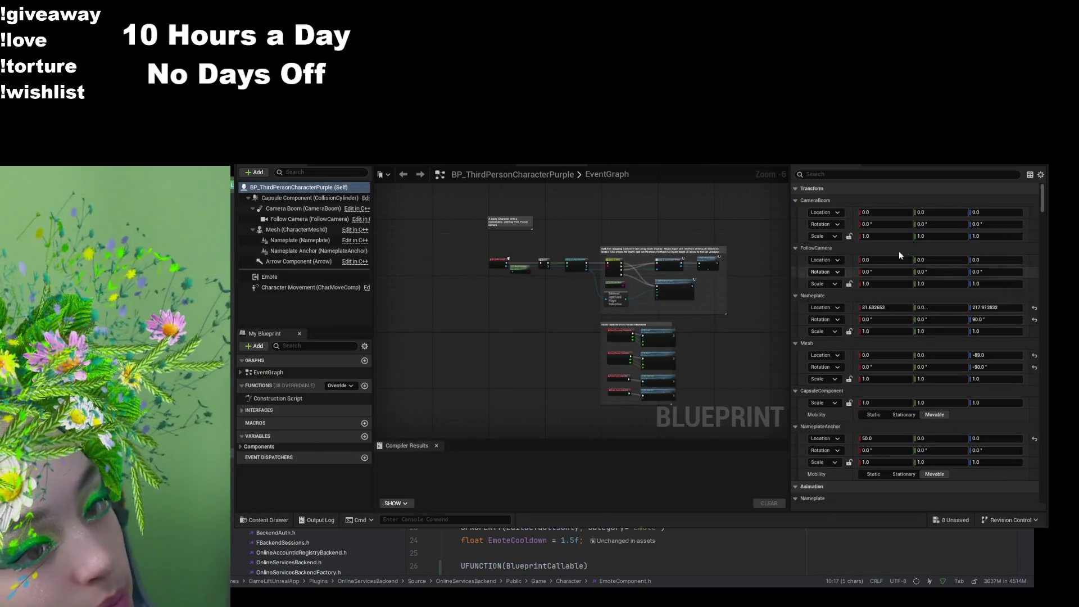
{"action": "left_click", "coordinate": [301, 279]}
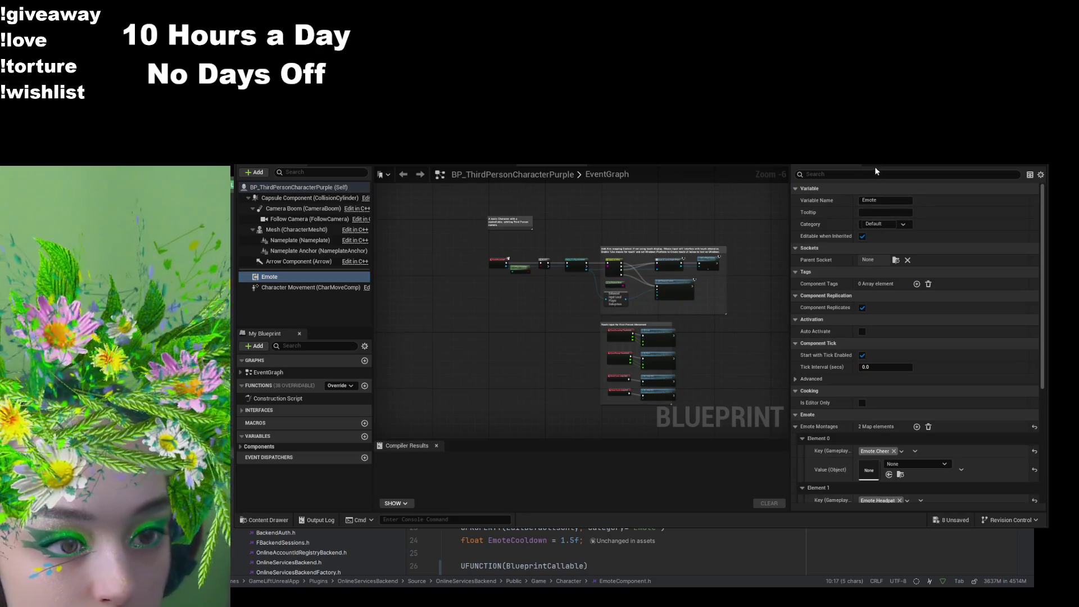
{"action": "left_click", "coordinate": [854, 174]}
{"action": "type", "text": "mo"}
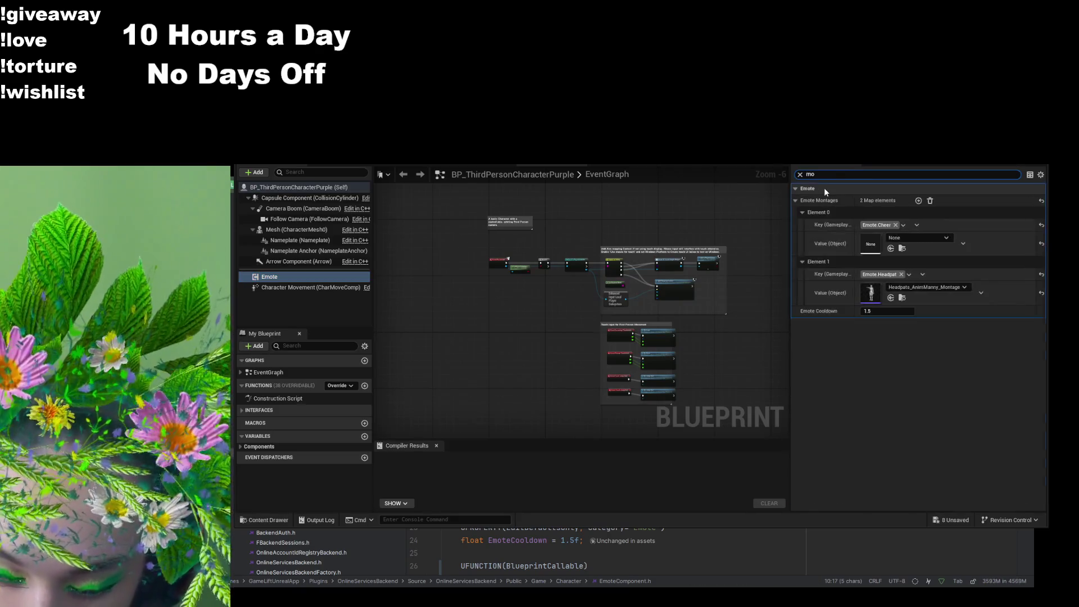
{"action": "type", "text": "nt"}
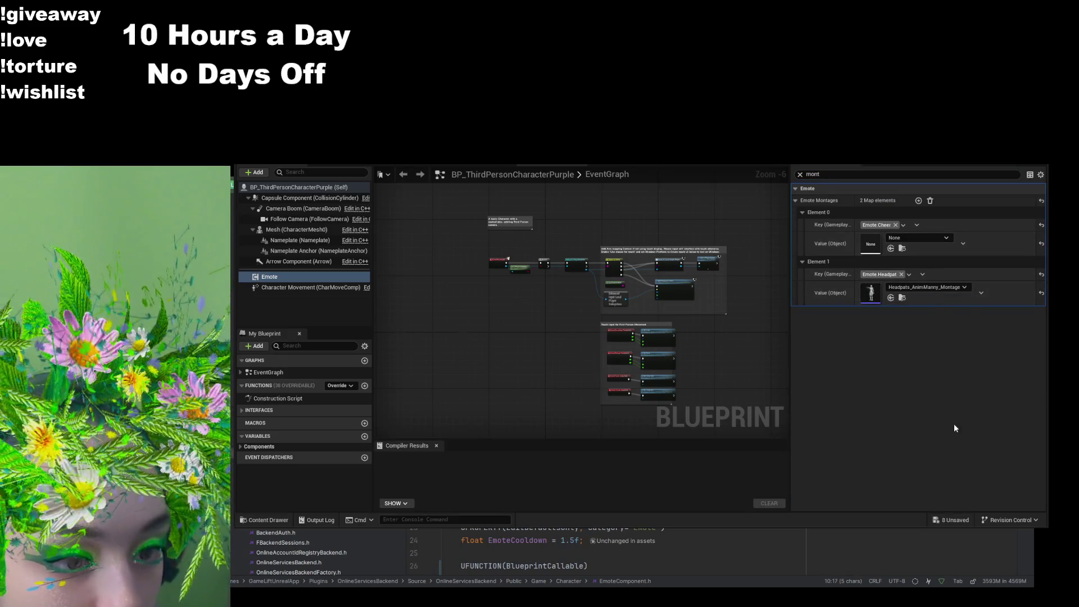
{"action": "key", "text": "ctrl+z"}
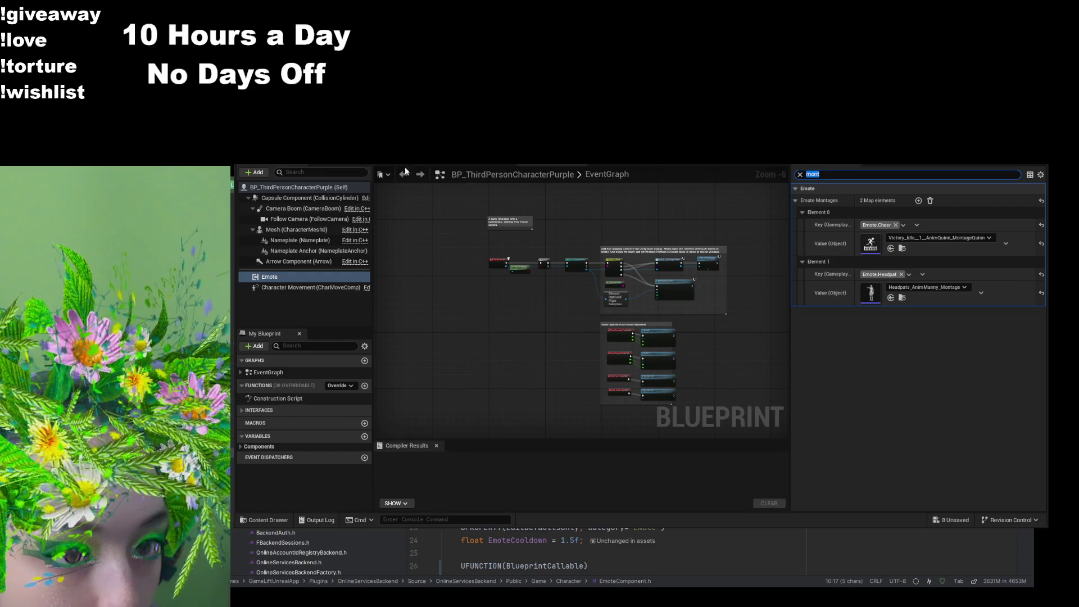
{"action": "key", "text": "F7"}
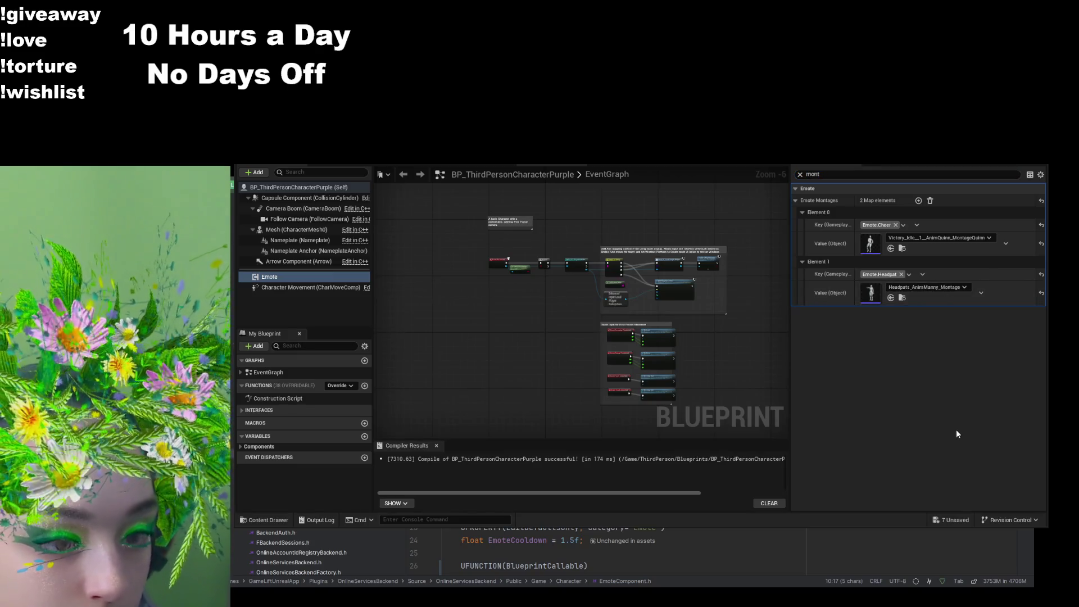
Step: Map the Purple character's Emote.Headpat to the Quinn victory idle montage and recompile
{"action": "key", "text": "ctrl+z"}
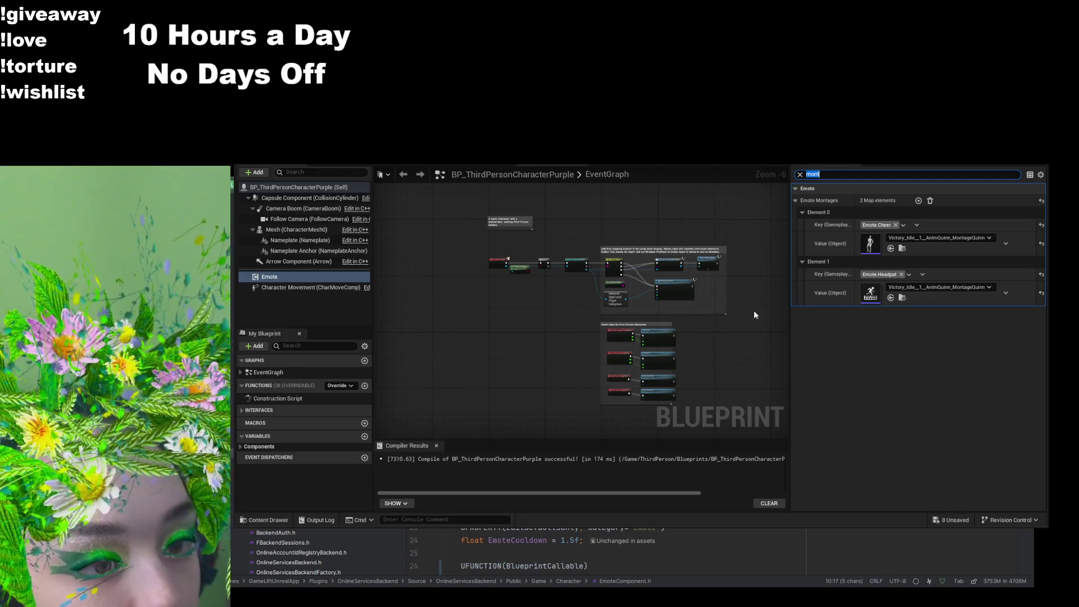
{"action": "key", "text": "F7"}
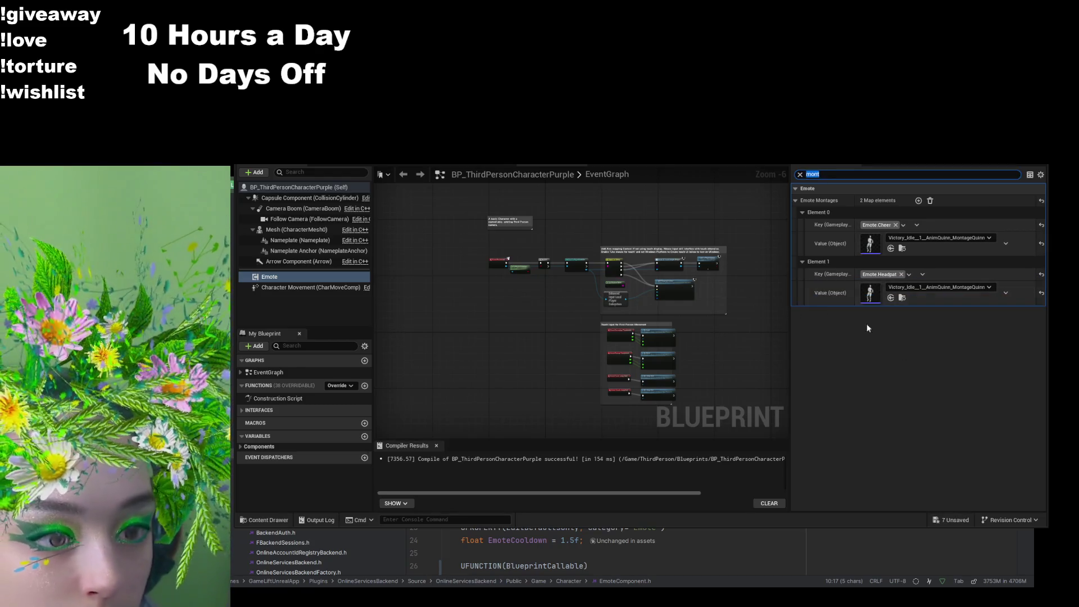
{"action": "left_click", "coordinate": [955, 340]}
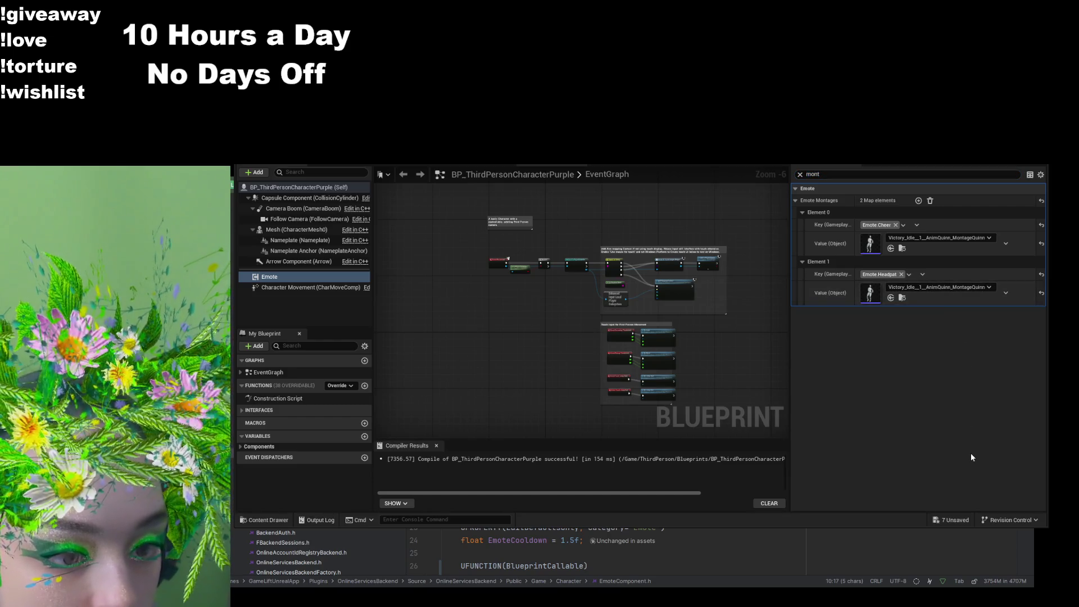
Step: Check the Emote Montages on all three character blueprints, then Save All from the level editor
{"action": "key", "text": "ctrl+Tab"}
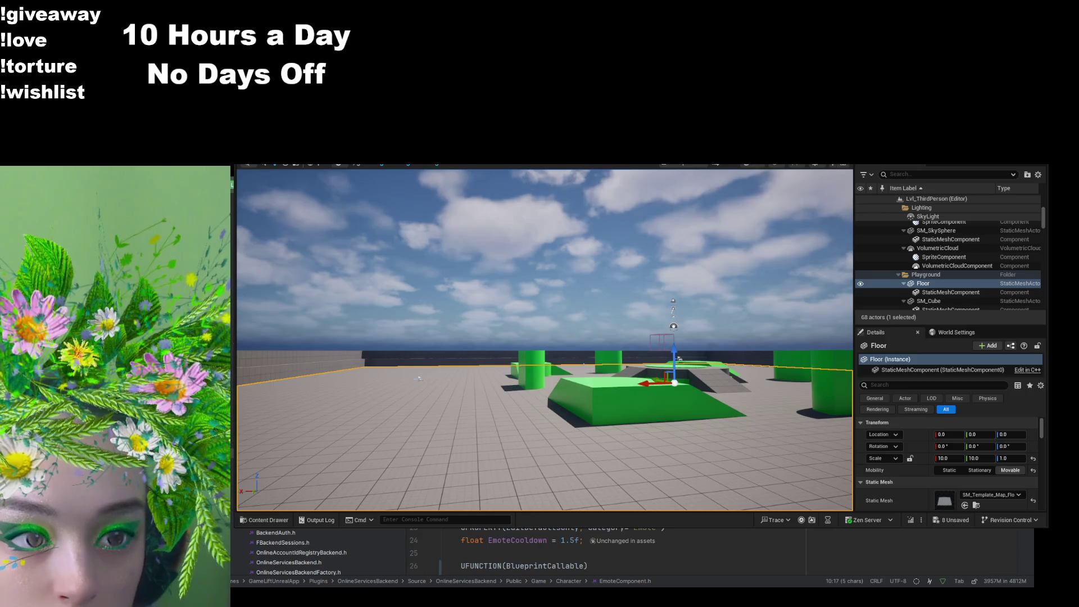
{"action": "key", "text": "ctrl+Tab"}
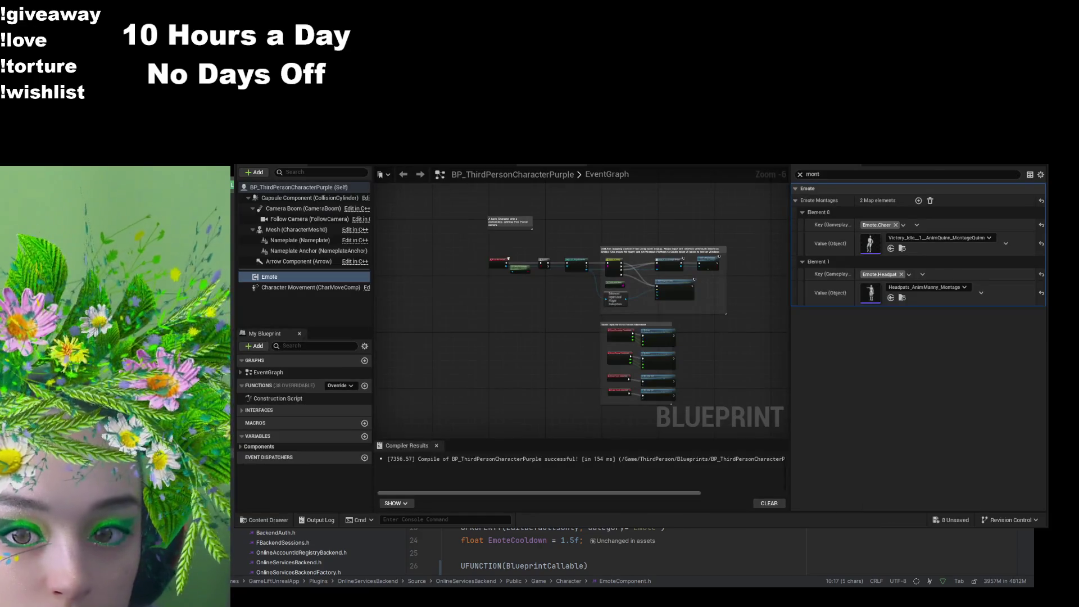
{"action": "key", "text": "ctrl+Tab"}
{"action": "key", "text": "ctrl+Tab"}
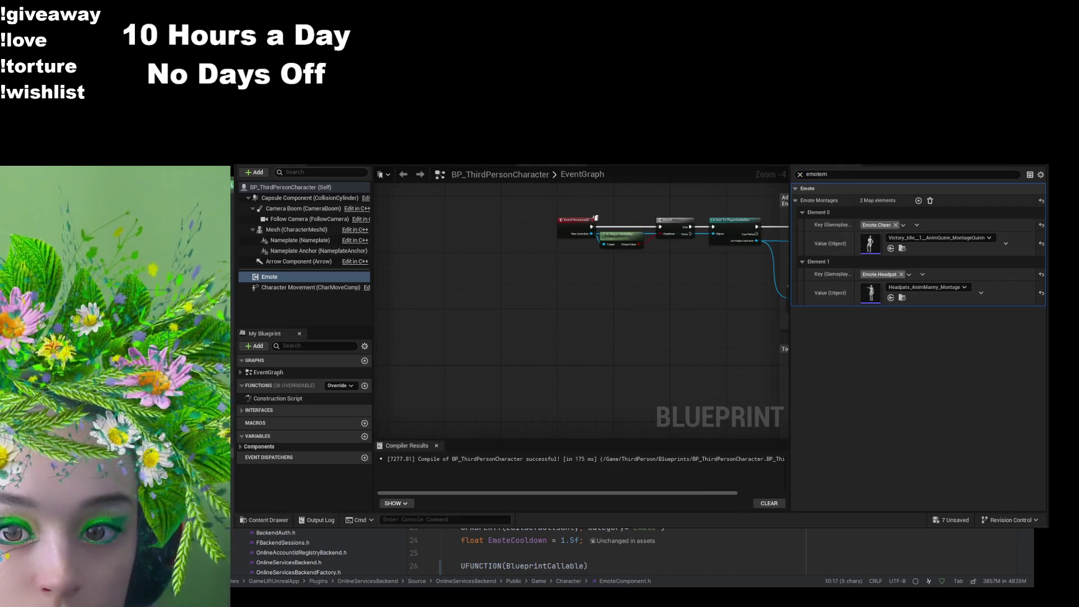
{"action": "key", "text": "ctrl+Tab"}
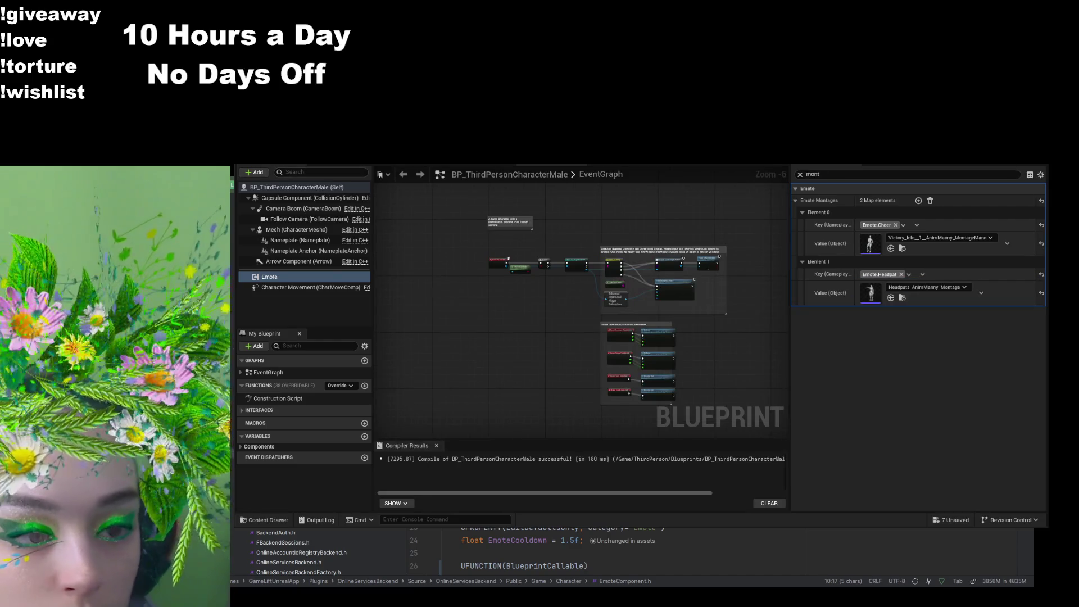
{"action": "key", "text": "ctrl+Tab"}
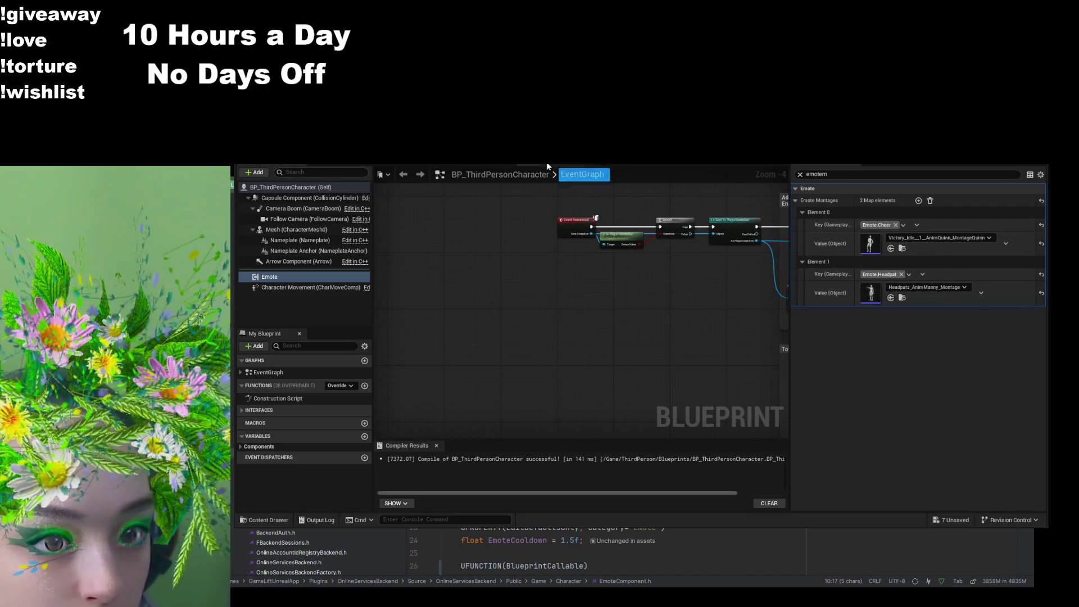
{"action": "key", "text": "ctrl+Tab"}
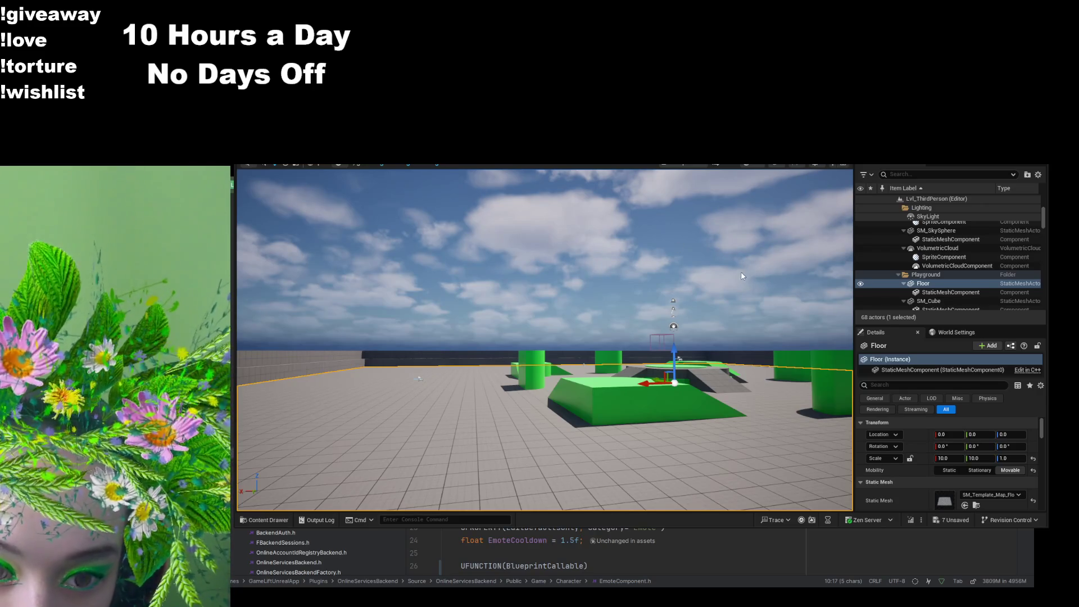
{"action": "key", "text": "ctrl+shift+s"}
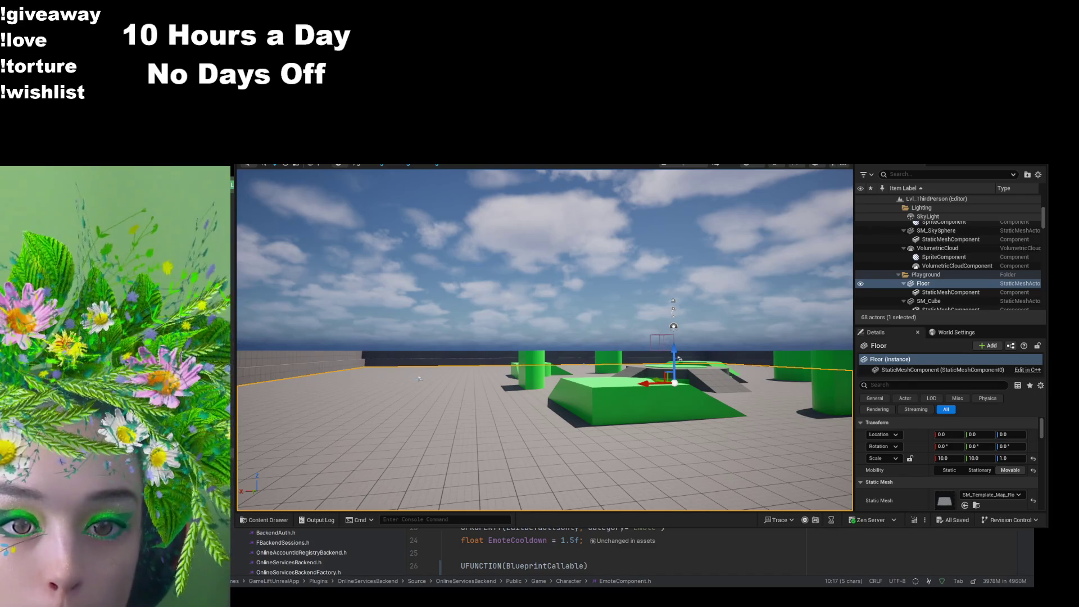
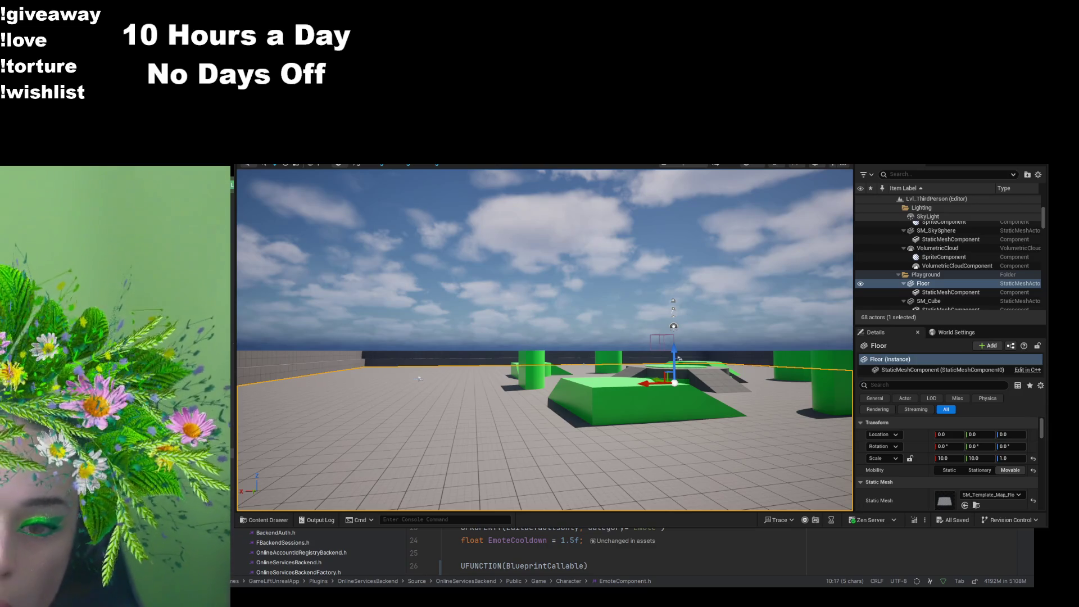
Step: Switch from EmoteComponent.h to EmoteComponent.cpp and bring Rider in front of Unreal Editor
{"action": "scroll", "coordinate": [292, 552], "scroll_direction": "down", "scroll_amount": 5}
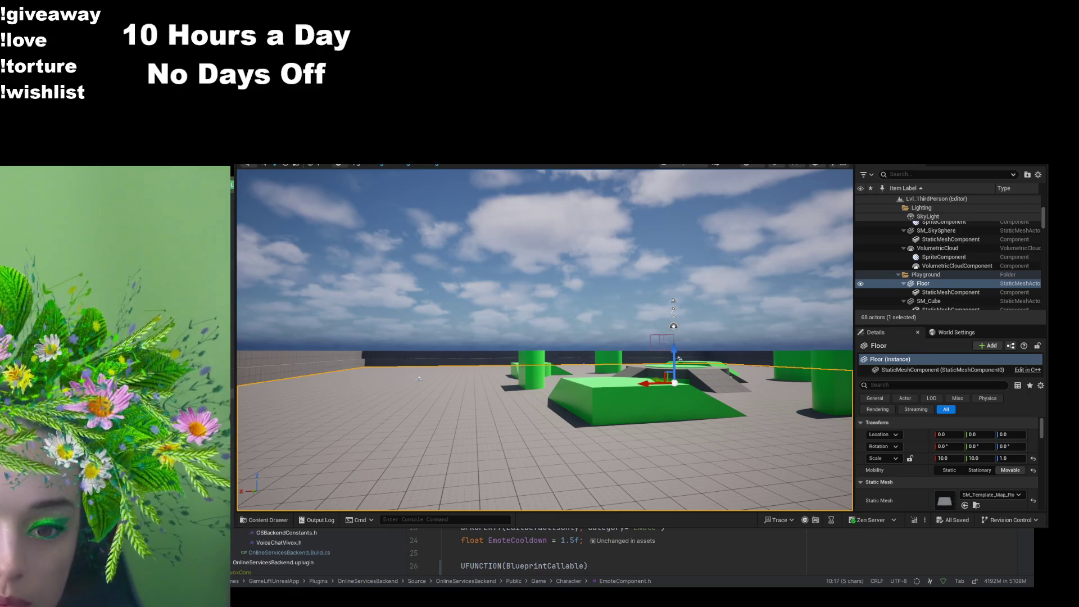
{"action": "scroll", "coordinate": [281, 552], "scroll_direction": "down", "scroll_amount": 5}
{"action": "left_click", "coordinate": [553, 423]}
{"action": "key", "text": "ctrl+alt+Home"}
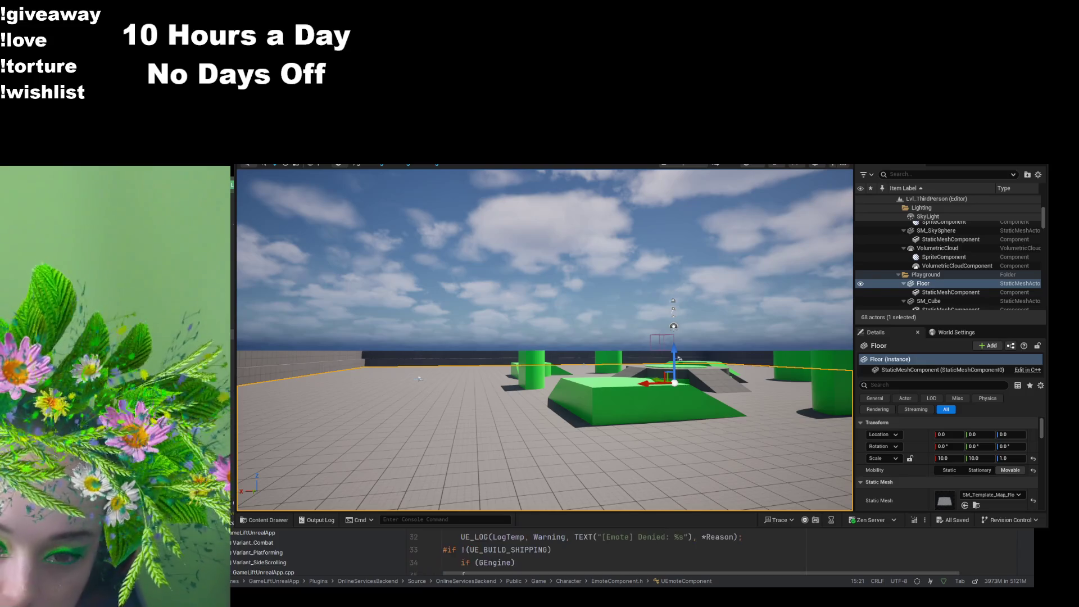
{"action": "scroll", "coordinate": [618, 551], "scroll_direction": "down", "scroll_amount": 4}
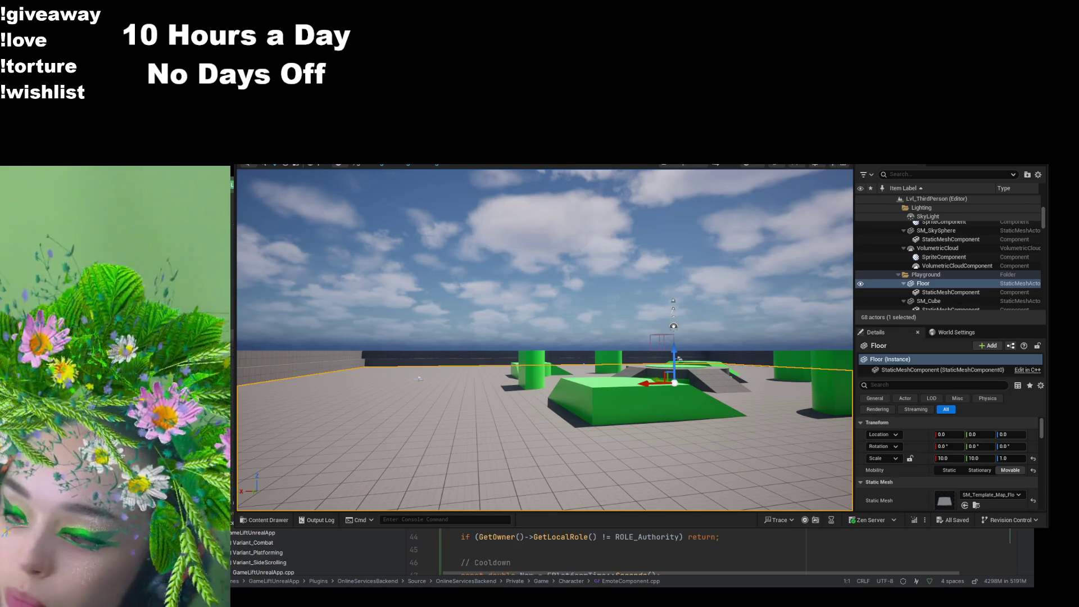
{"action": "key", "text": "alt+Tab"}
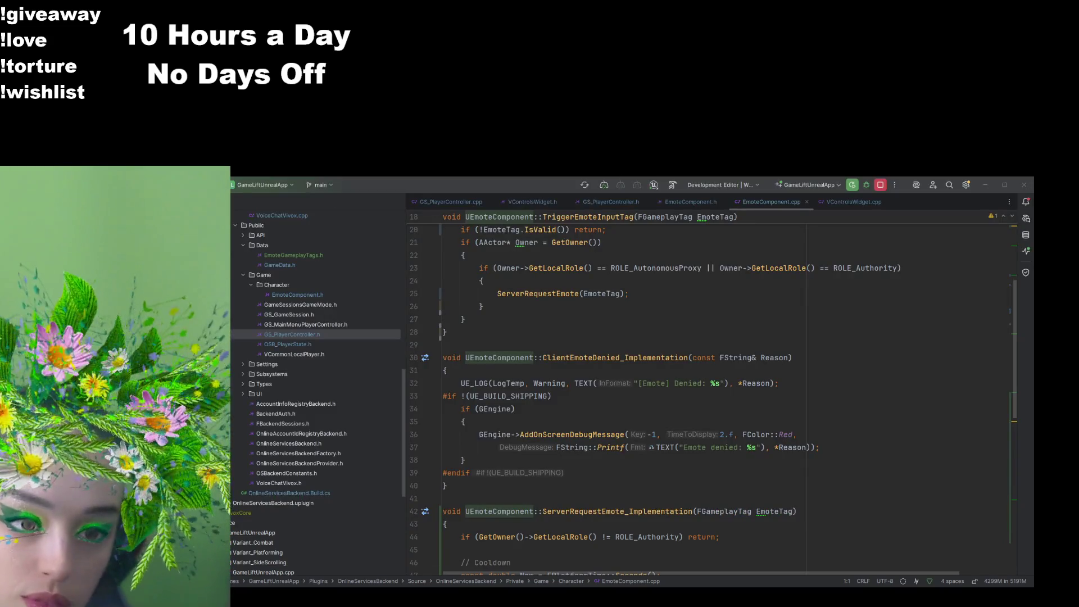
Step: Review ServerRequestEmote_Implementation and its MulticastPlayEmote call in EmoteComponent.cpp
{"action": "scroll", "coordinate": [708, 399], "scroll_direction": "down", "scroll_amount": 5}
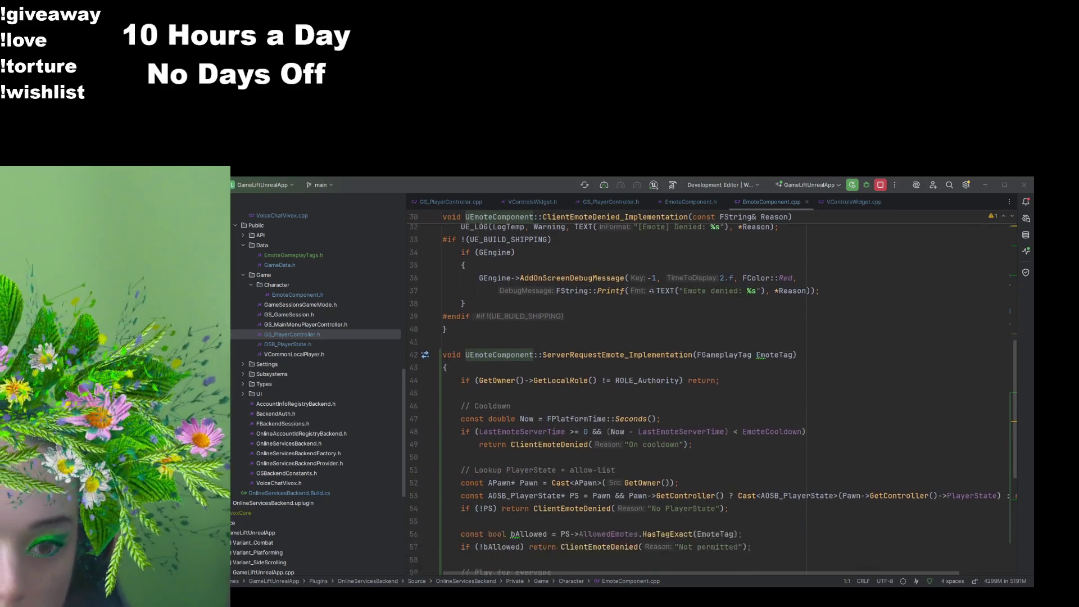
{"action": "scroll", "coordinate": [708, 393], "scroll_direction": "down", "scroll_amount": 2}
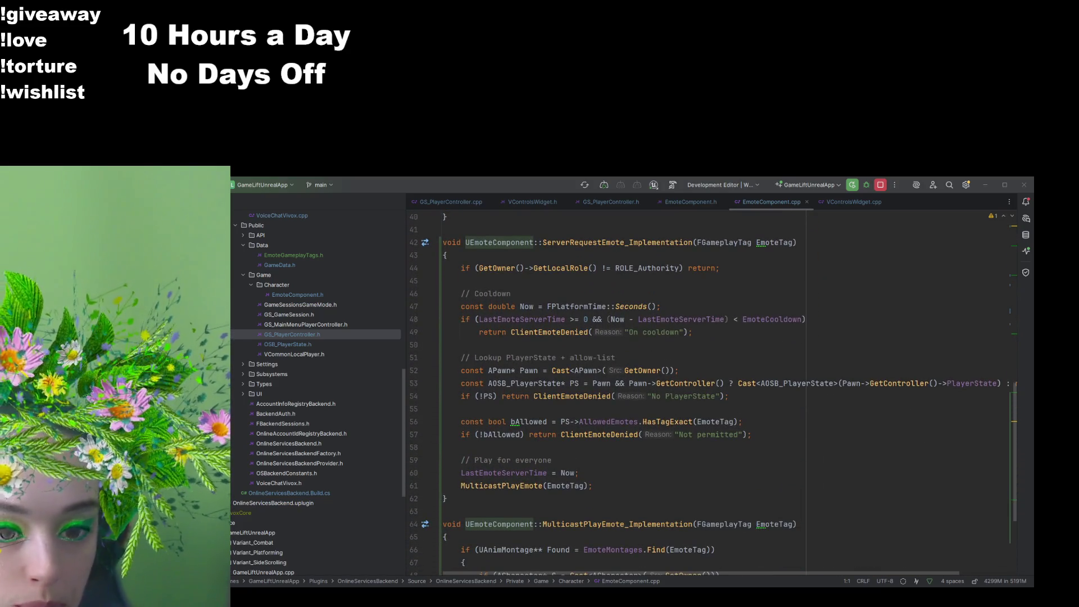
{"action": "left_click", "coordinate": [506, 486]}
{"action": "scroll", "coordinate": [507, 484], "scroll_direction": "down", "scroll_amount": 4}
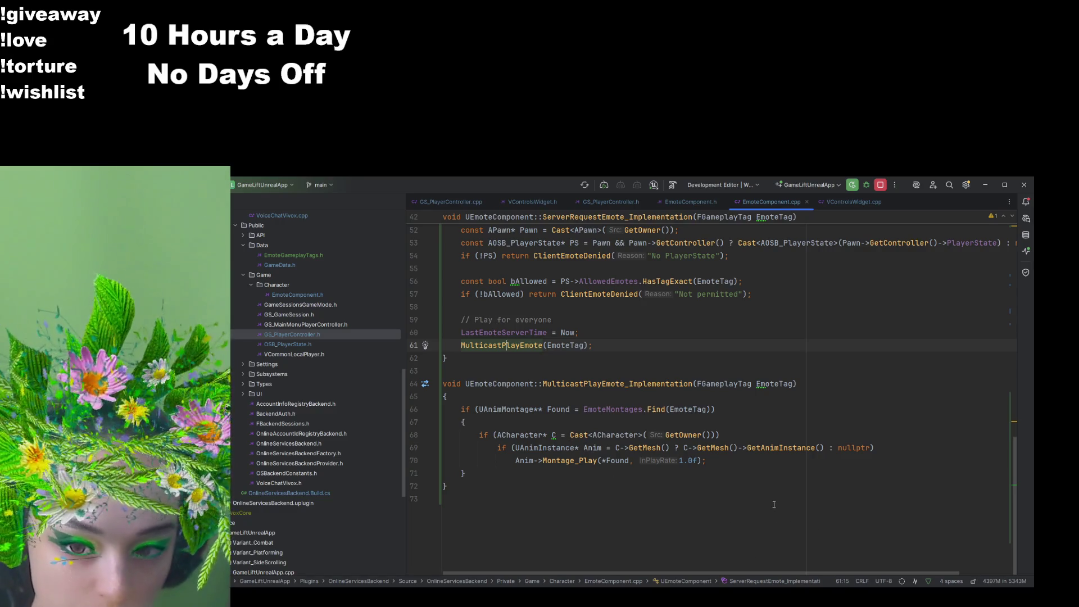
{"action": "scroll", "coordinate": [781, 515], "scroll_direction": "up", "scroll_amount": 4}
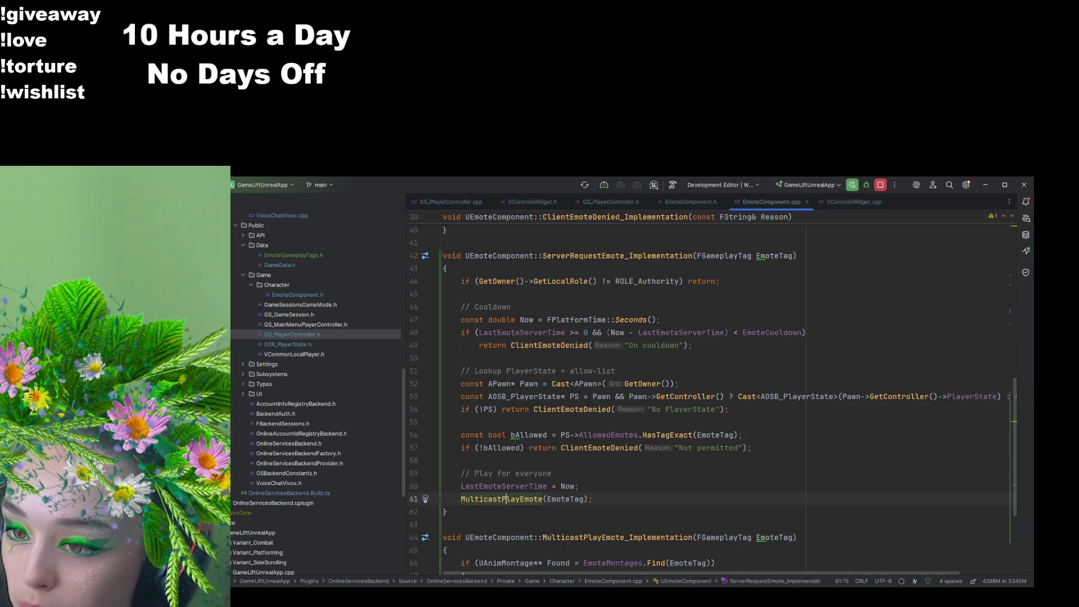
Step: Search GameLiftUnrealAppCharacter.h for 'emote', then switch to the character's .cpp constructor
{"action": "key", "text": "alt+Tab"}
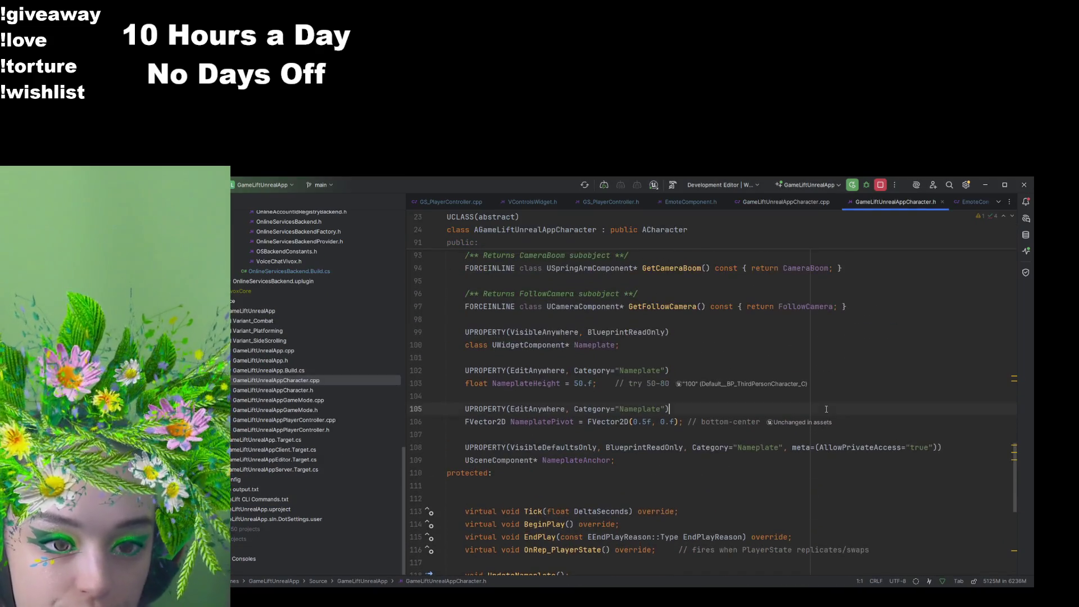
{"action": "key", "text": "ctrl+f"}
{"action": "type", "text": "emote"}
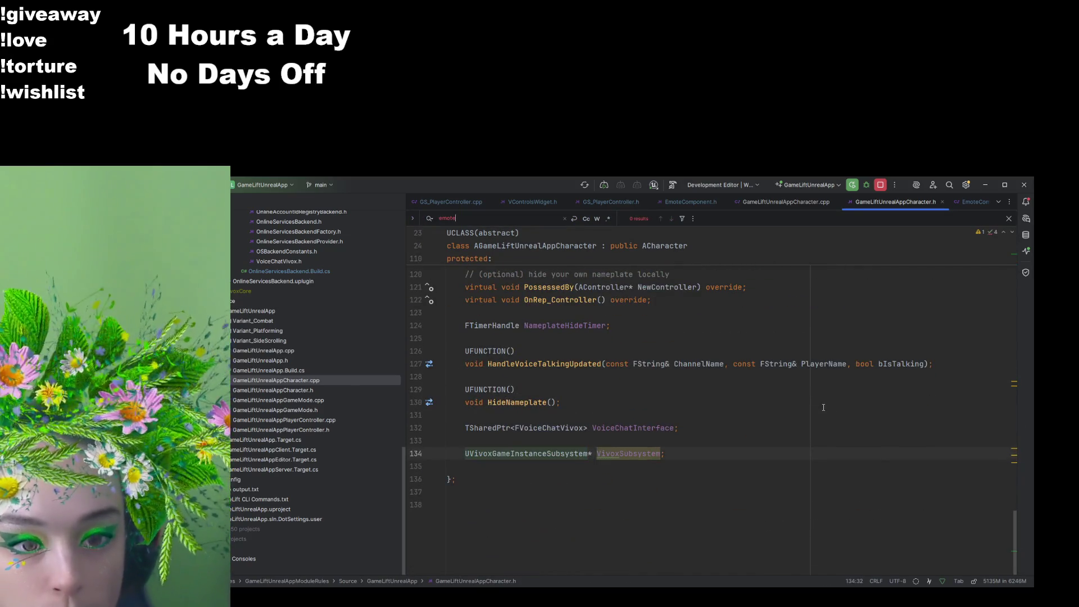
{"action": "left_click", "coordinate": [719, 525]}
{"action": "key", "text": "ctrl+Tab"}
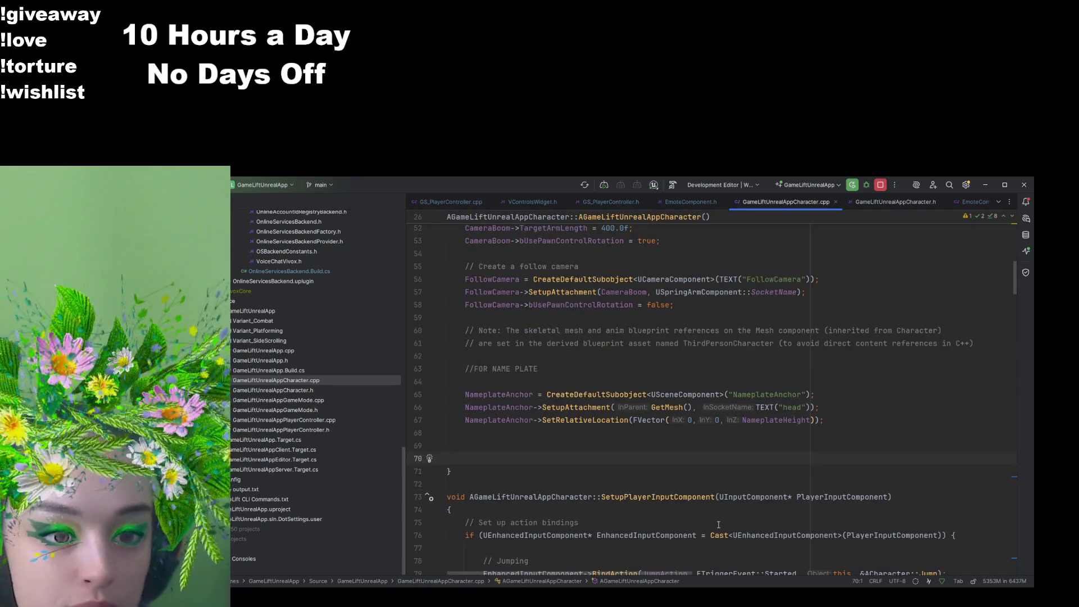
Step: Look over the constructor's NameplateAnchor setup and select lines 65–67 in GameLiftUnrealAppCharacter.cpp
{"action": "scroll", "coordinate": [643, 458], "scroll_direction": "up", "scroll_amount": 5}
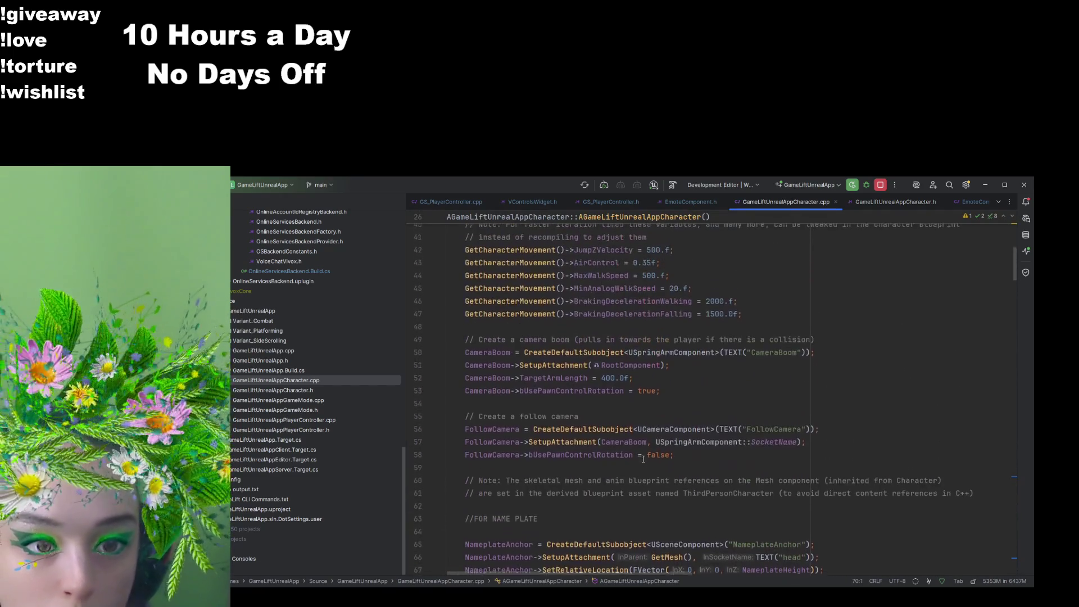
{"action": "scroll", "coordinate": [643, 459], "scroll_direction": "down", "scroll_amount": 7}
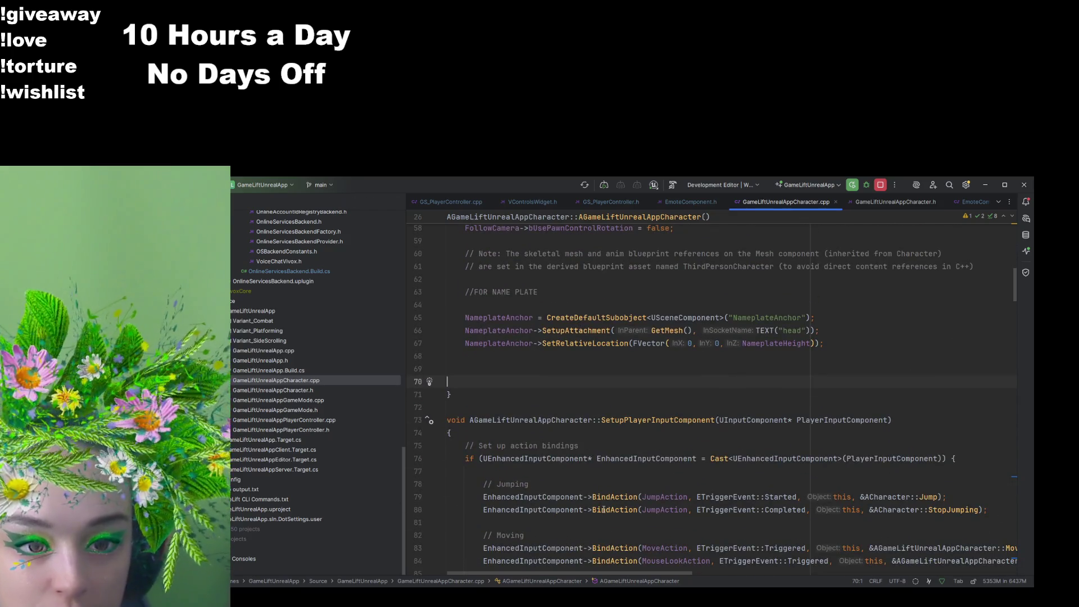
{"action": "scroll", "coordinate": [605, 500], "scroll_direction": "down", "scroll_amount": 6}
{"action": "scroll", "coordinate": [605, 499], "scroll_direction": "up", "scroll_amount": 6}
{"action": "scroll", "coordinate": [605, 499], "scroll_direction": "up", "scroll_amount": 5}
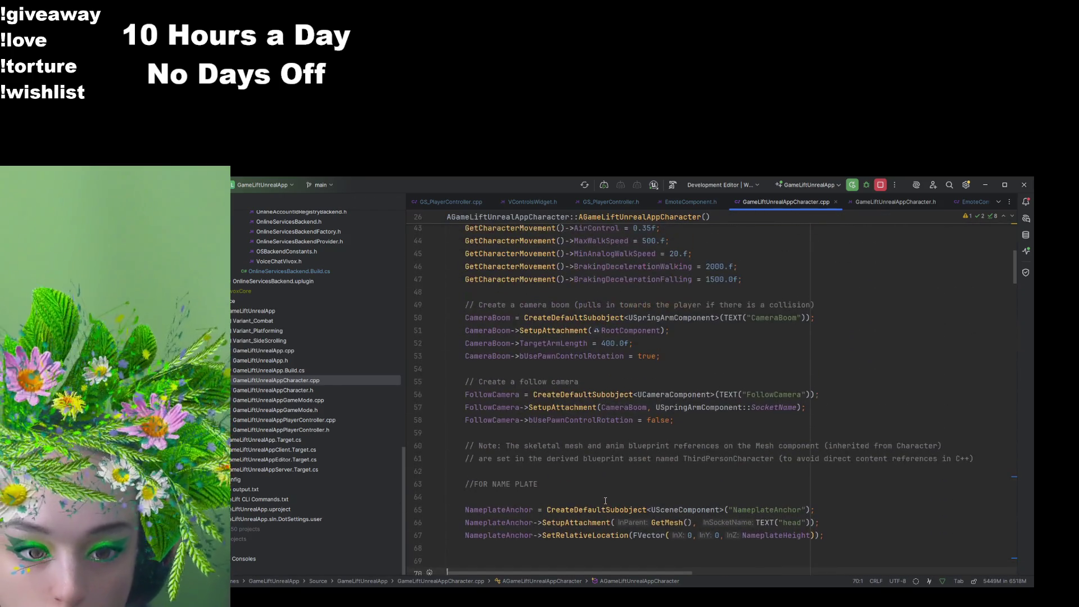
{"action": "left_click_drag", "start_coordinate": [839, 538], "coordinate": [447, 509]}
Step: Go to line 254 in OnRep_Controller, then return to GameLiftUnrealAppCharacter.h
{"action": "mouse_move", "coordinate": [1015, 260]}
{"action": "left_mouse_down"}
{"action": "mouse_move", "coordinate": [1021, 554]}
{"action": "mouse_move", "coordinate": [1023, 492]}
{"action": "left_mouse_up"}
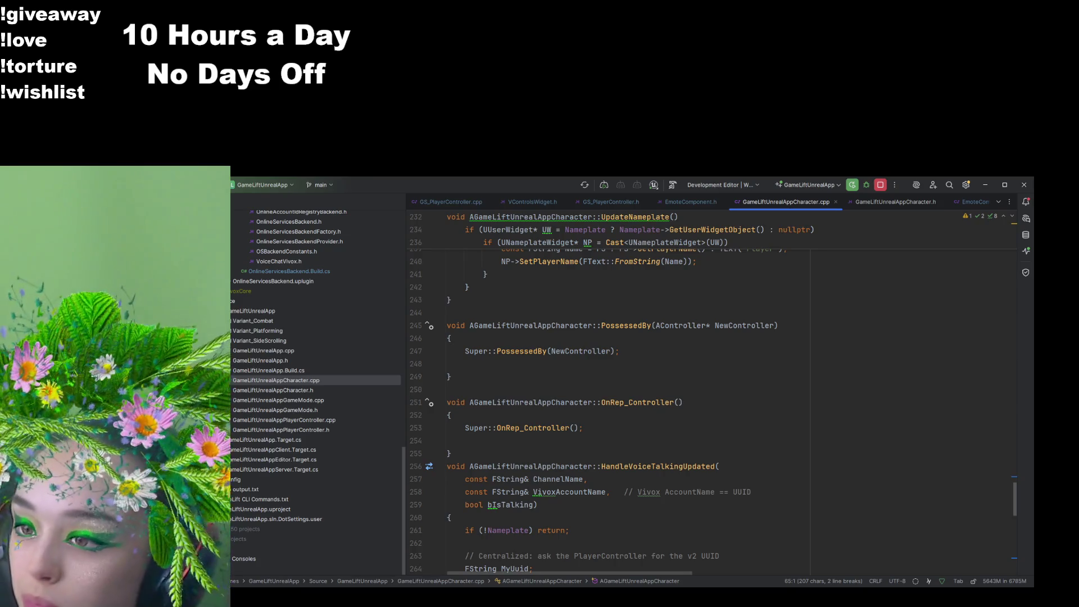
{"action": "left_click", "coordinate": [748, 440]}
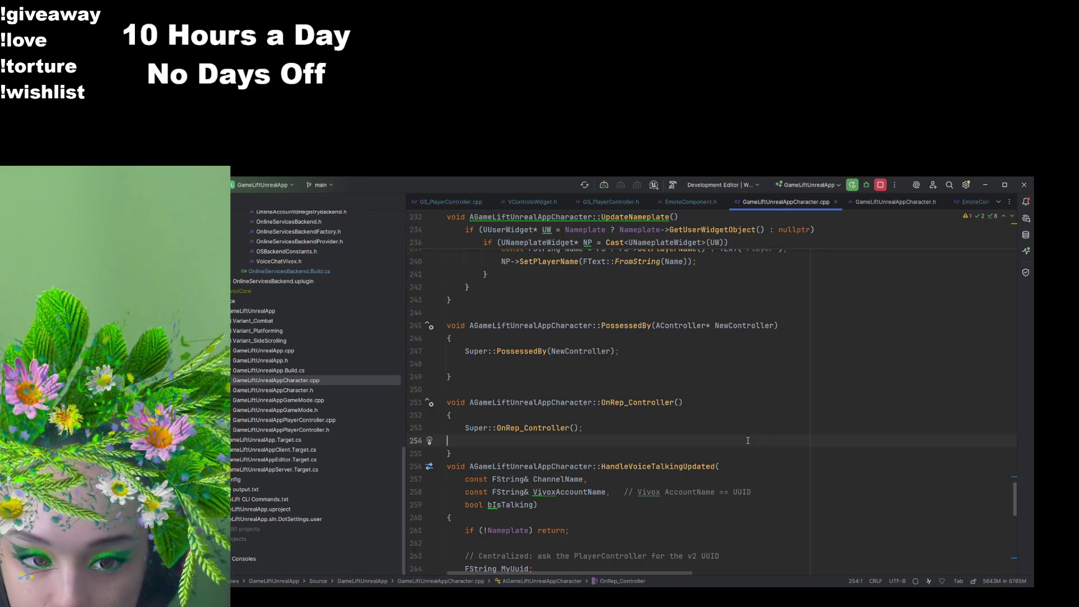
{"action": "key", "text": "alt+o"}
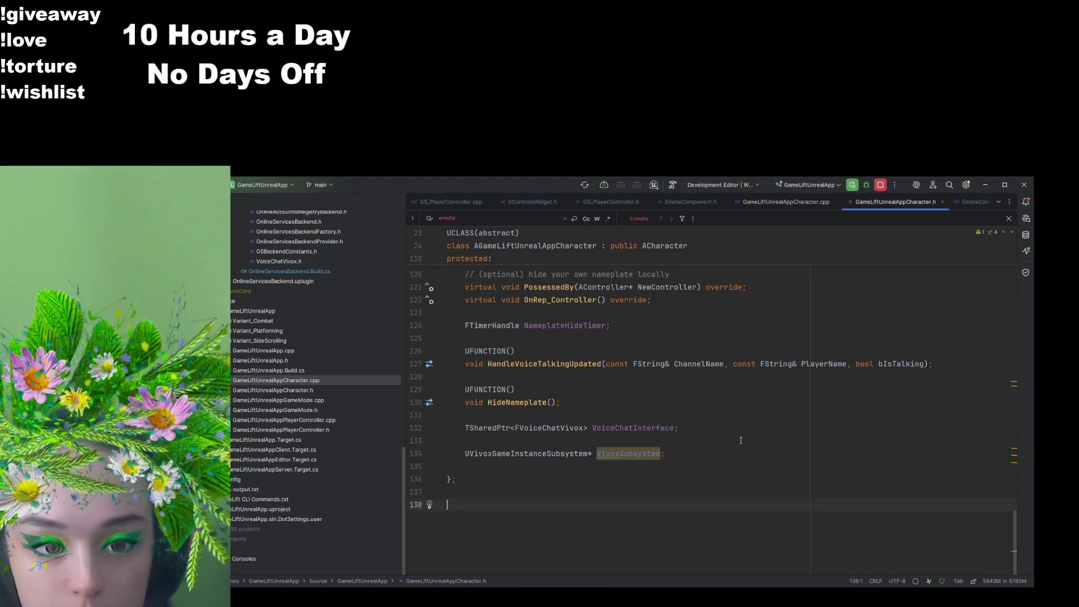